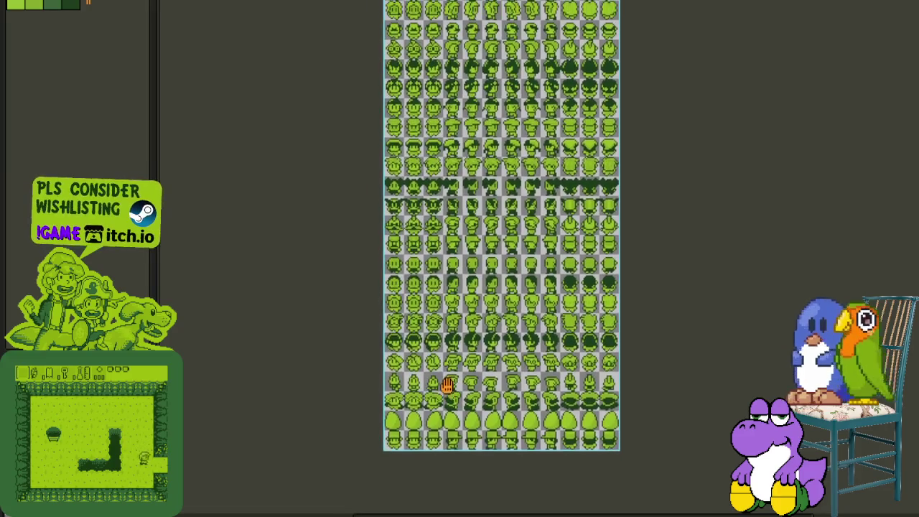
Step: Pan down the sheet, zoom in, and select a single cat frame tile
mouse_move(468, 316)
mouse_down()
mouse_move(469, 364)
mouse_move(493, 431)
mouse_move(481, 428)
mouse_up()
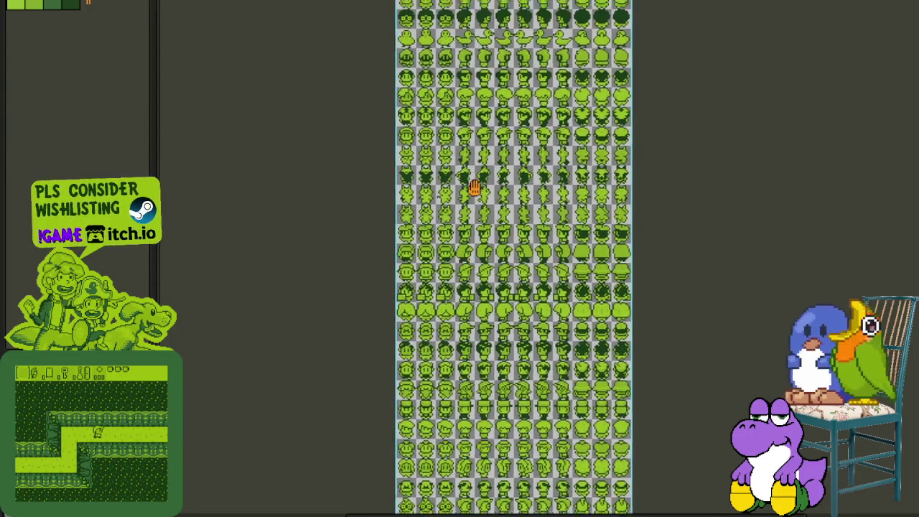
scroll(474, 176, up, 2)
scroll(410, 193, up, 2)
scroll(334, 247, up, 1)
scroll(333, 247, up, 1)
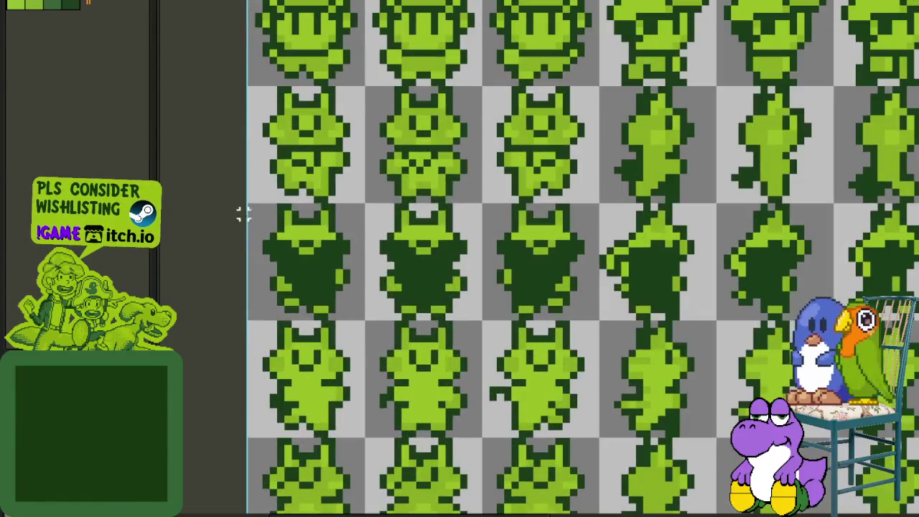
drag(247, 204, 397, 307)
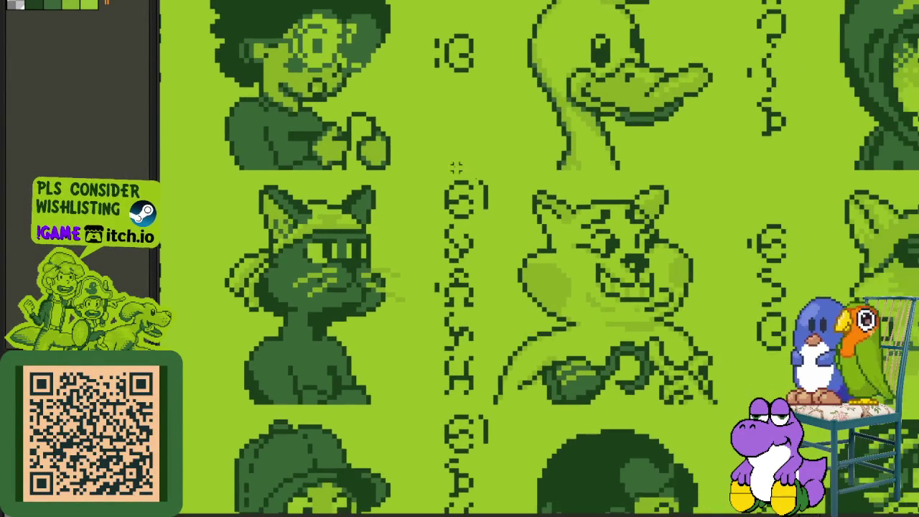
Step: Drop the portrait-area selection, hide the timeline, and select the unwanted sprites above the cat rows
drag(457, 167, 758, 406)
key(ctrl+d)
scroll(440, 291, down, 2)
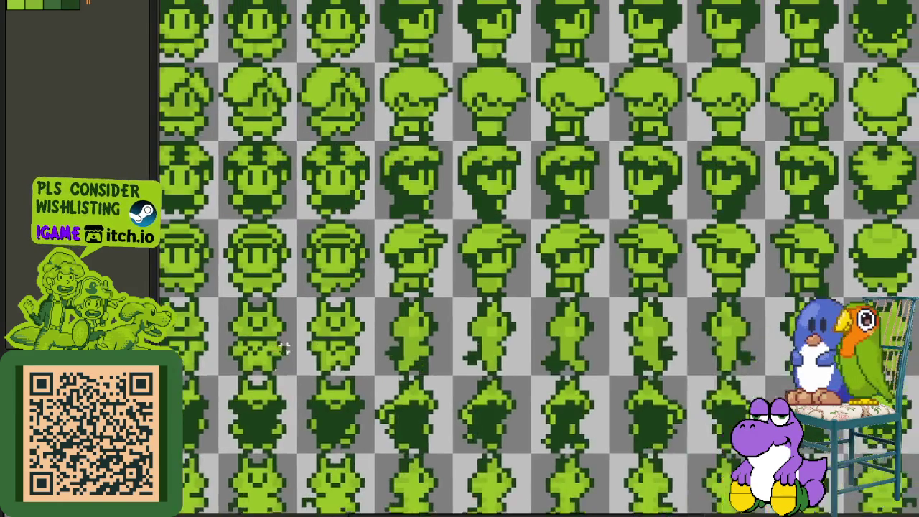
key(Tab)
key(Tab)
drag(293, 225, 371, 344)
scroll(371, 344, down, 2)
drag(230, 367, 752, 22)
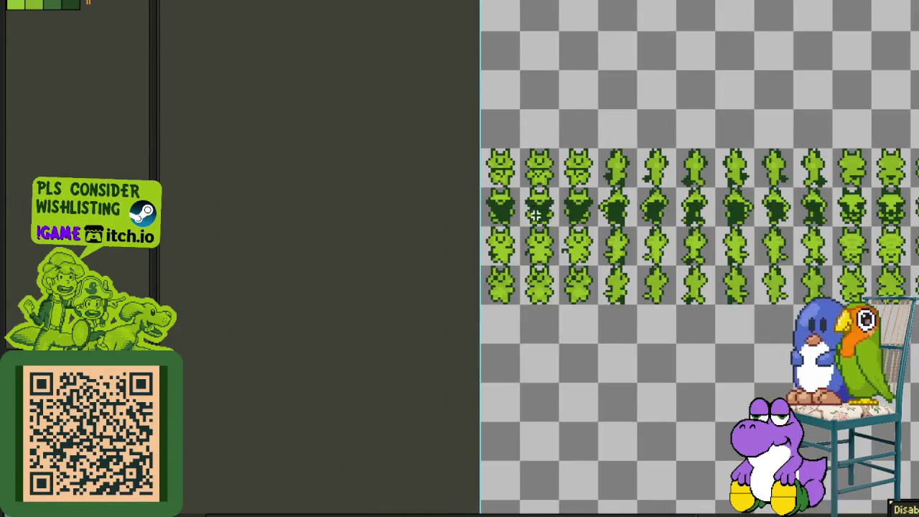
Step: Select the whole cat frame block and drag it to the canvas top edge
drag(534, 214, 284, 228)
drag(269, 180, 733, 379)
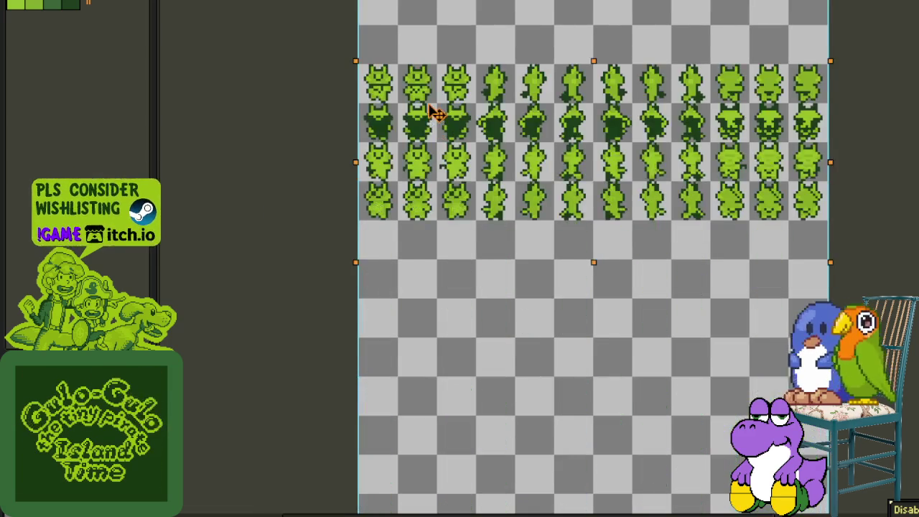
drag(434, 114, 425, 117)
click(297, 324)
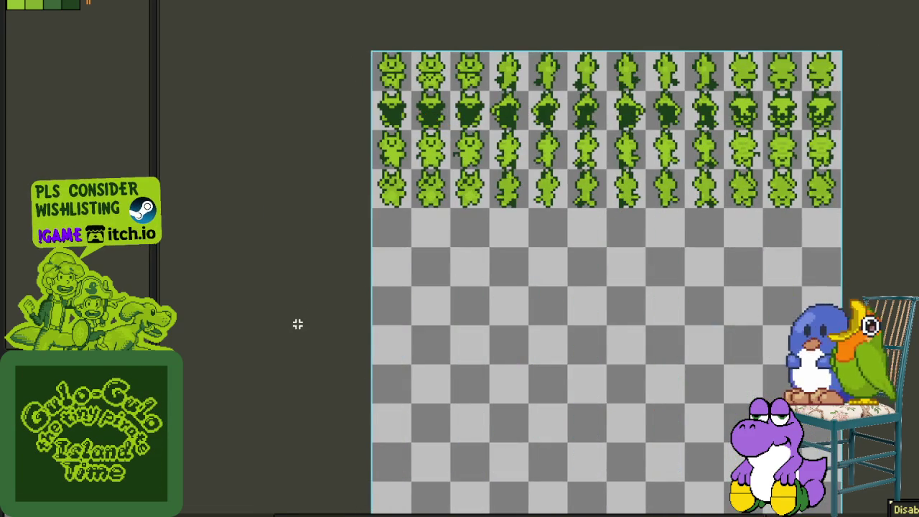
scroll(370, 287, down, 2)
key(Tab)
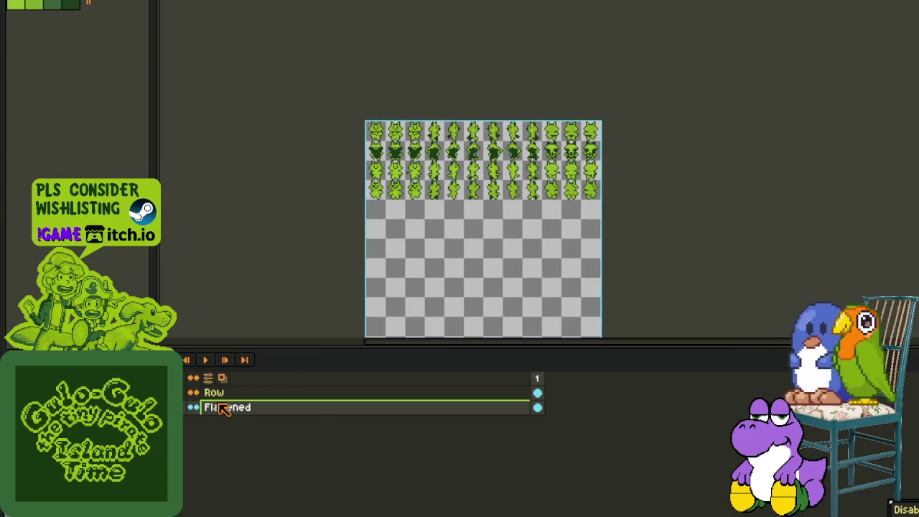
Step: Add an empty Layer 1 above Flattened via New Layer, then switch to the map sprite
right_click(218, 407)
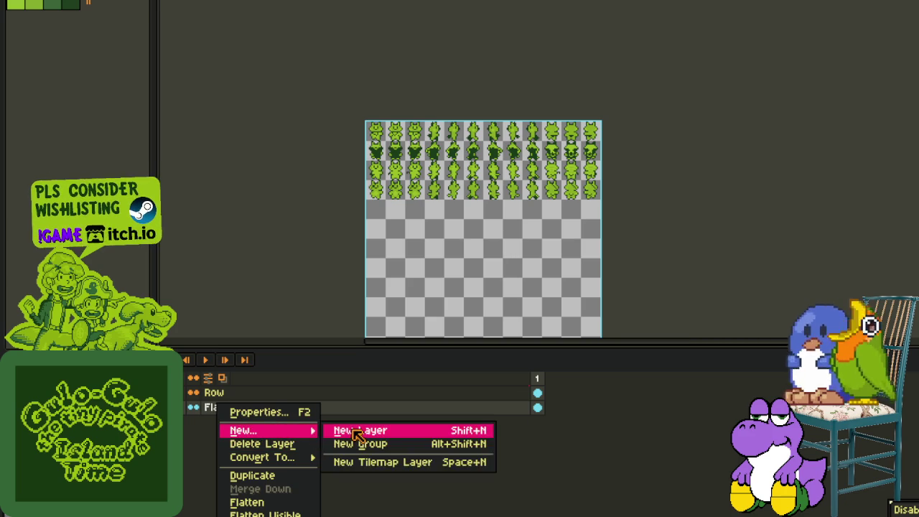
click(356, 431)
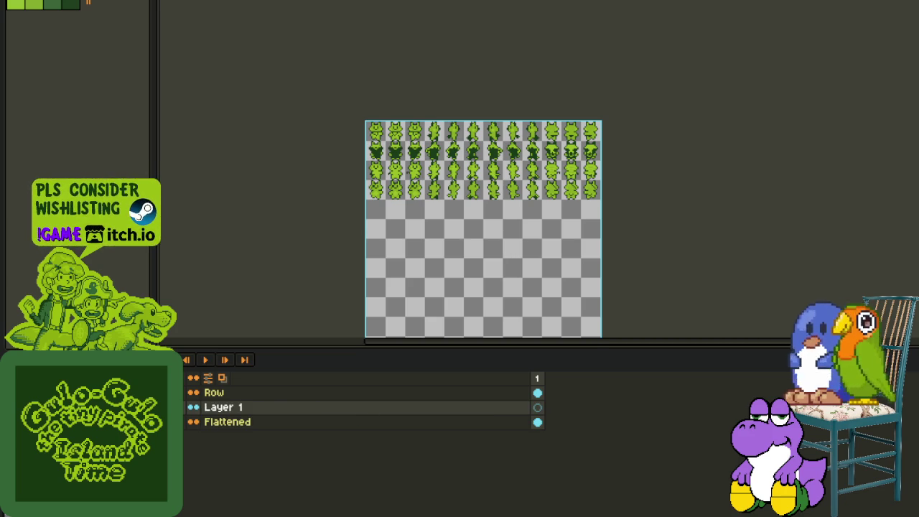
key(ctrl+Tab)
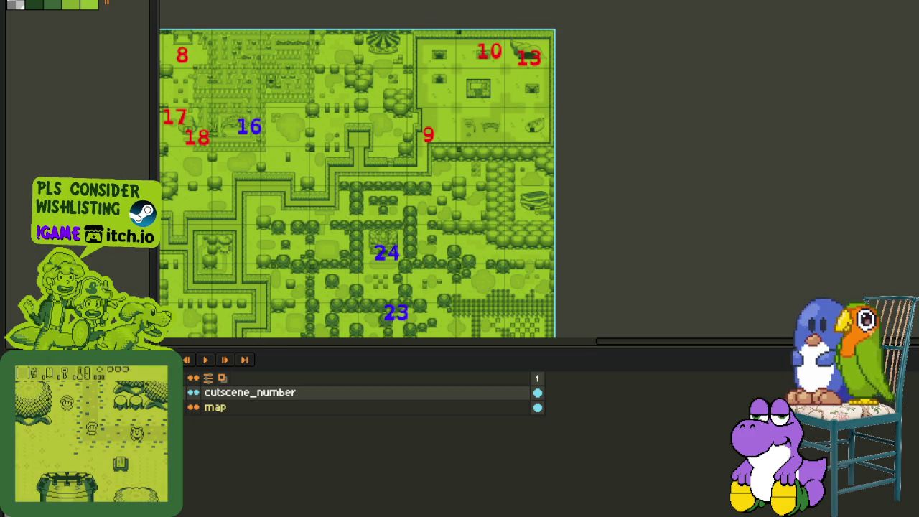
Step: Hide the timeline and switch to the Game Boy character portraits sheet
key(Tab)
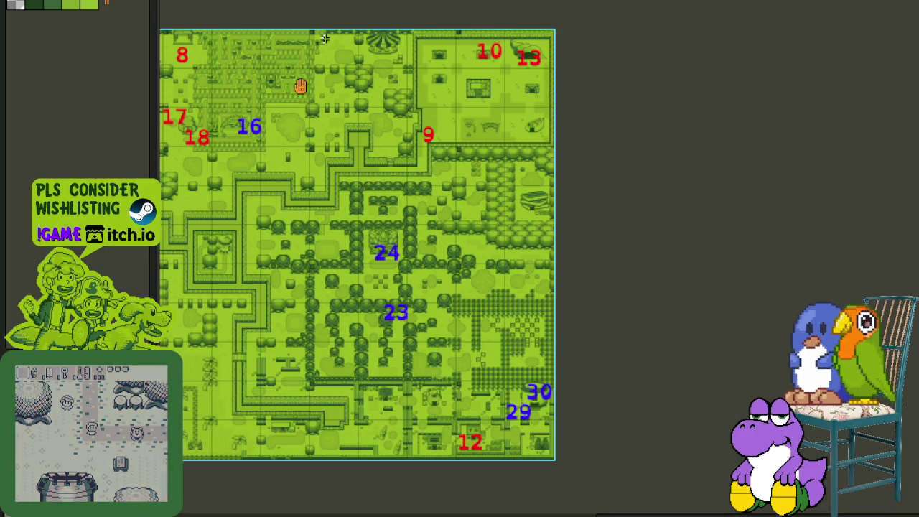
scroll(739, 215, up, 1)
key(ctrl+Tab)
scroll(755, 327, down, 1)
scroll(755, 328, down, 2)
scroll(695, 387, up, 2)
scroll(514, 258, down, 1)
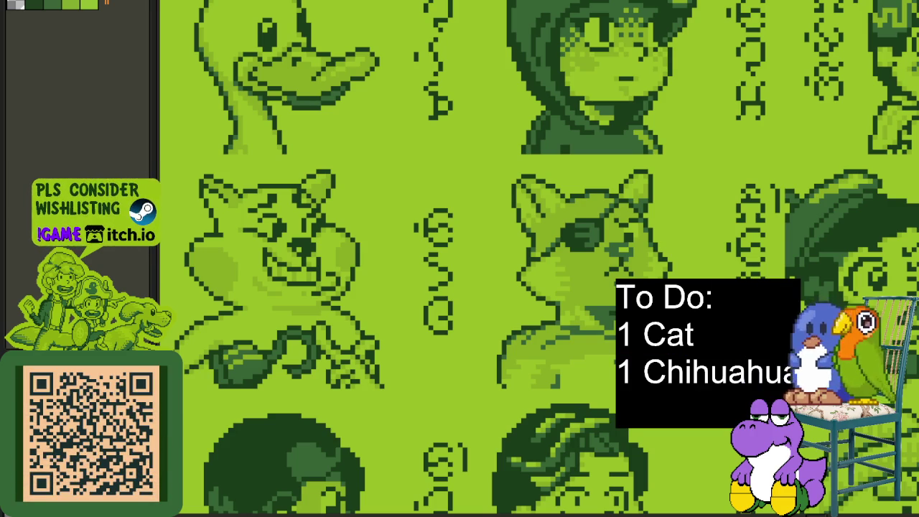
Step: Pan to the cat portrait and draw a rectangular marquee around it
mouse_move(249, 271)
mouse_down()
mouse_move(610, 261)
mouse_move(457, 273)
mouse_move(635, 248)
mouse_up()
scroll(609, 183, up, 1)
drag(673, 34, 392, 329)
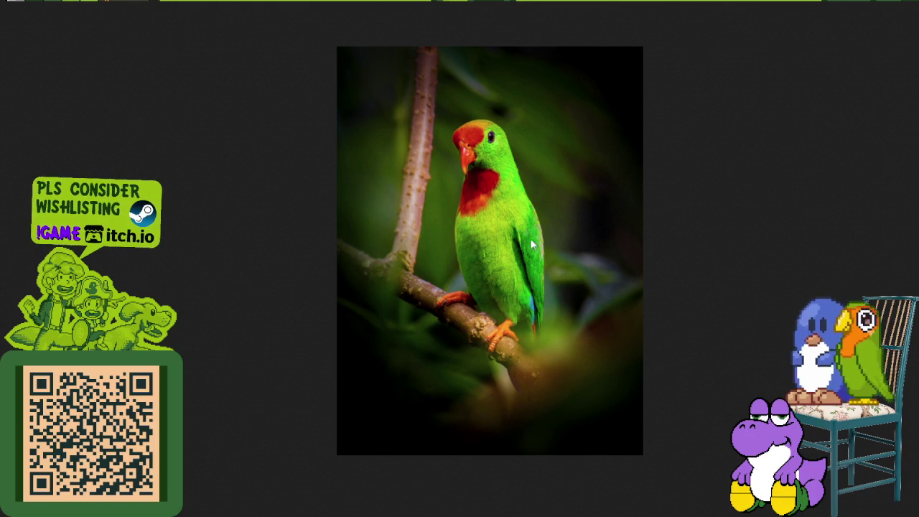
Step: Enlarge the green parrot photo to 100% size
click(550, 269)
scroll(550, 271, up, 1)
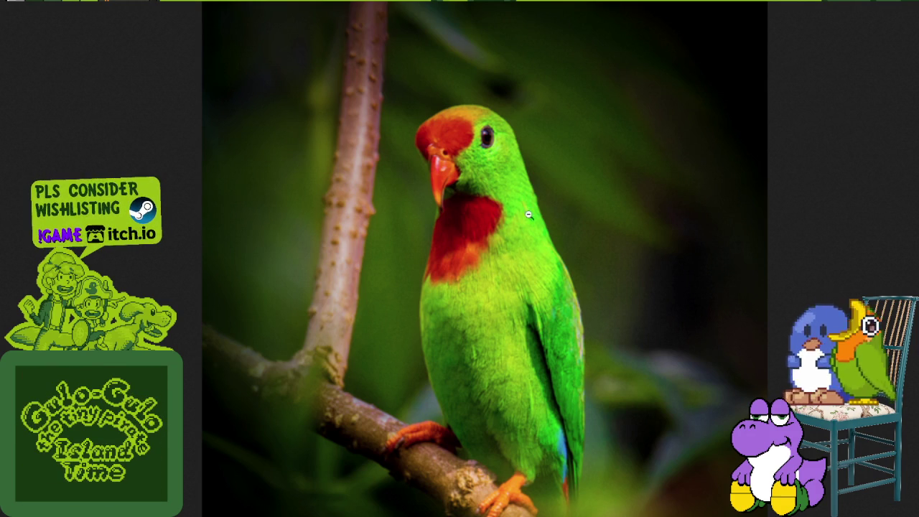
Step: Return to the Philippine hanging parrot article and scroll through its Description section
key(alt+Left)
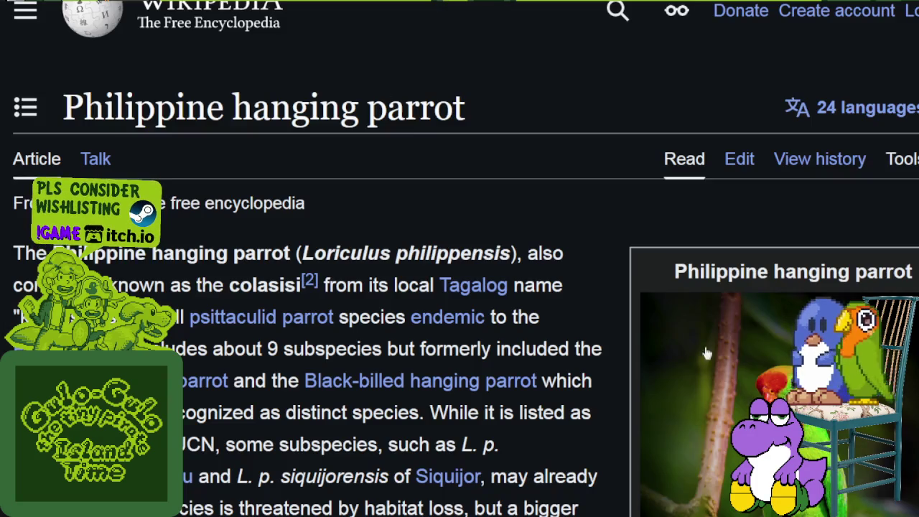
scroll(614, 373, down, 4)
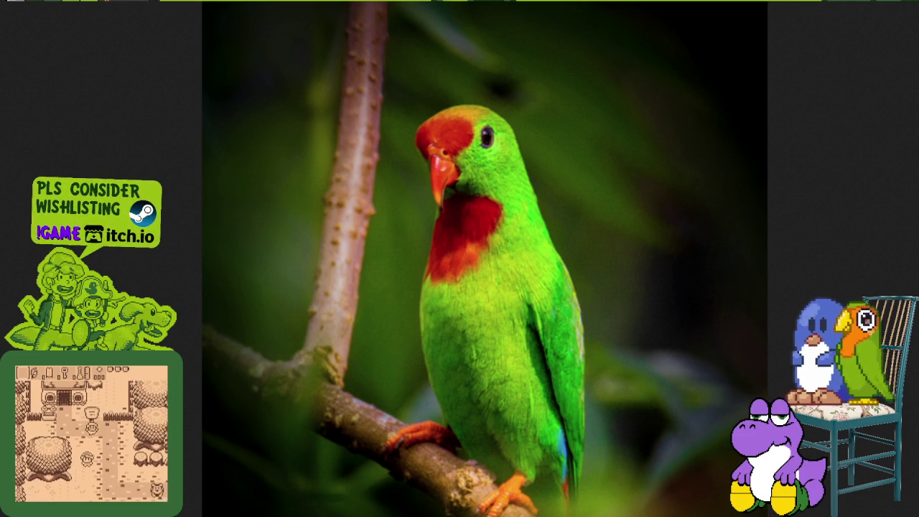
scroll(571, 192, down, 2)
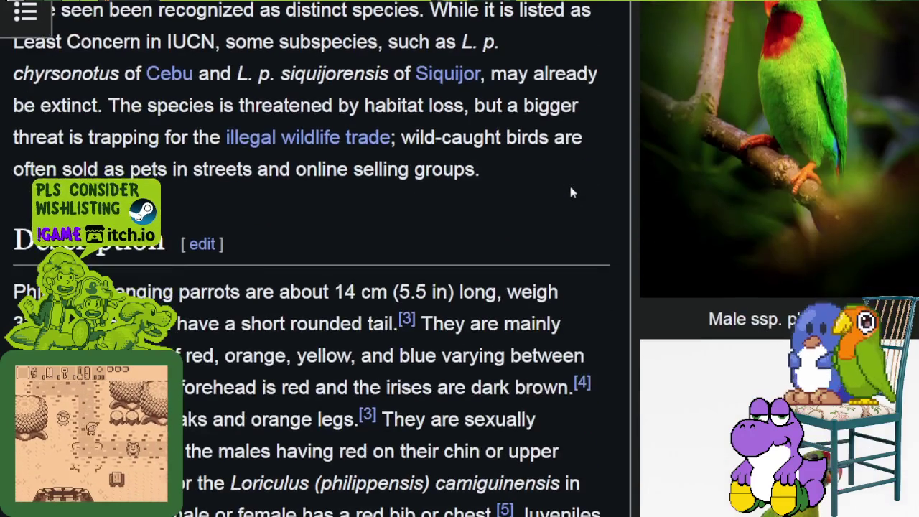
scroll(571, 192, down, 3)
scroll(571, 193, down, 2)
scroll(498, 130, down, 1)
scroll(500, 126, down, 2)
scroll(503, 126, up, 3)
scroll(506, 127, up, 1)
scroll(512, 129, up, 2)
scroll(539, 219, up, 2)
scroll(542, 221, up, 3)
Step: Scroll down through the Taxonomy and Subspecies sections, then back up
scroll(582, 280, down, 2)
scroll(583, 266, down, 4)
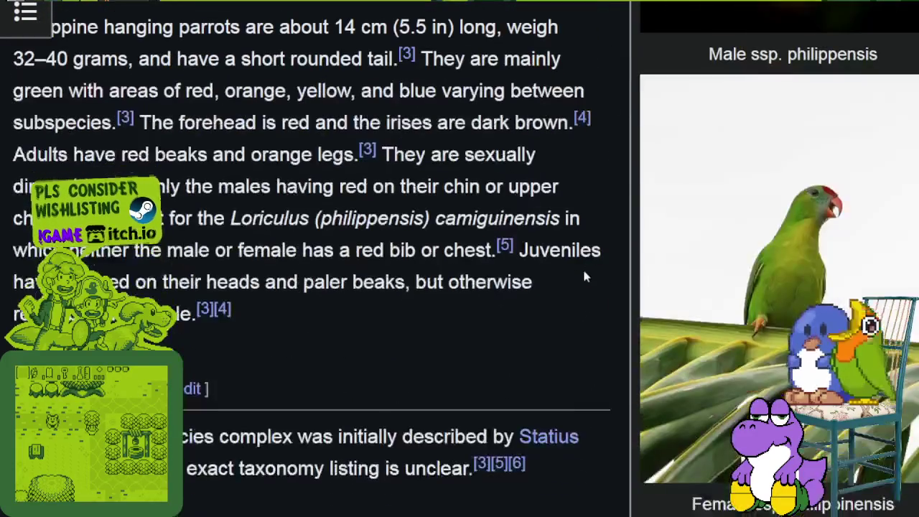
scroll(588, 260, down, 1)
scroll(590, 269, down, 3)
scroll(589, 266, down, 2)
scroll(589, 259, down, 2)
scroll(589, 258, down, 4)
scroll(590, 262, down, 5)
scroll(592, 260, down, 2)
scroll(591, 260, down, 4)
scroll(592, 260, down, 5)
scroll(592, 260, down, 4)
scroll(592, 260, down, 3)
scroll(592, 262, down, 4)
scroll(591, 262, up, 10)
scroll(574, 328, up, 5)
scroll(567, 337, up, 5)
scroll(553, 352, up, 5)
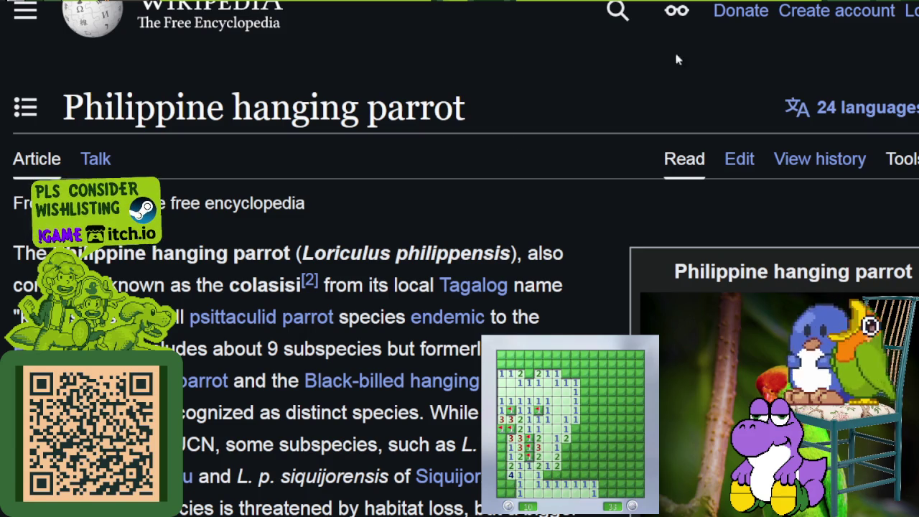
click(618, 11)
Step: Search for the Rufous hornbill article, view its infobox photo full size, then close it
text(rufus hornbille)
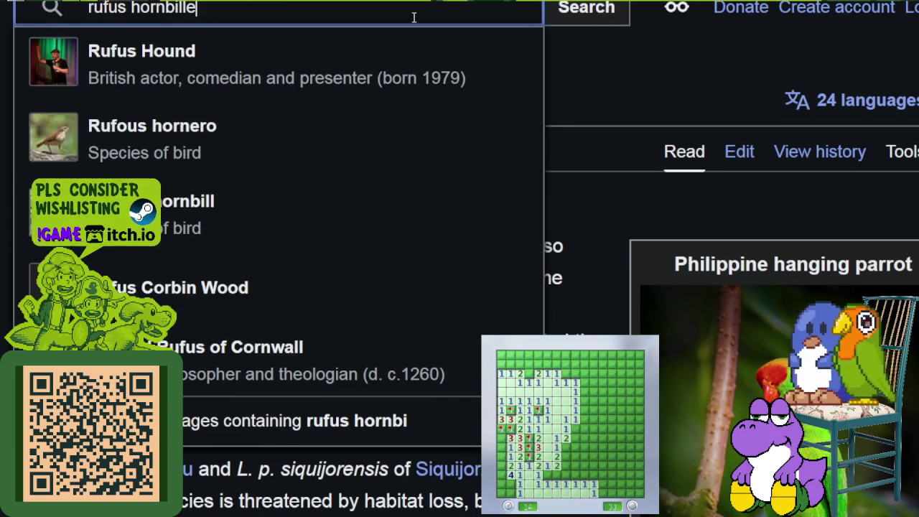
key(BackSpace)
key(Down)
key(Return)
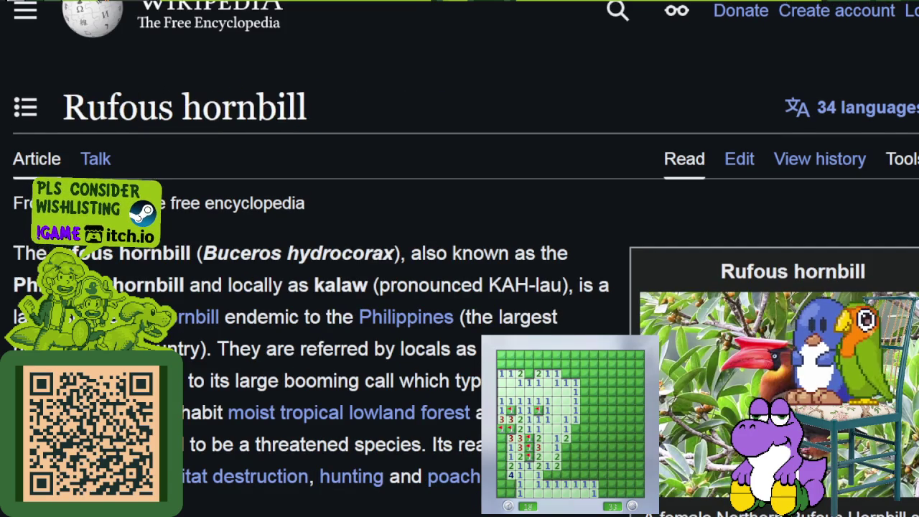
click(730, 359)
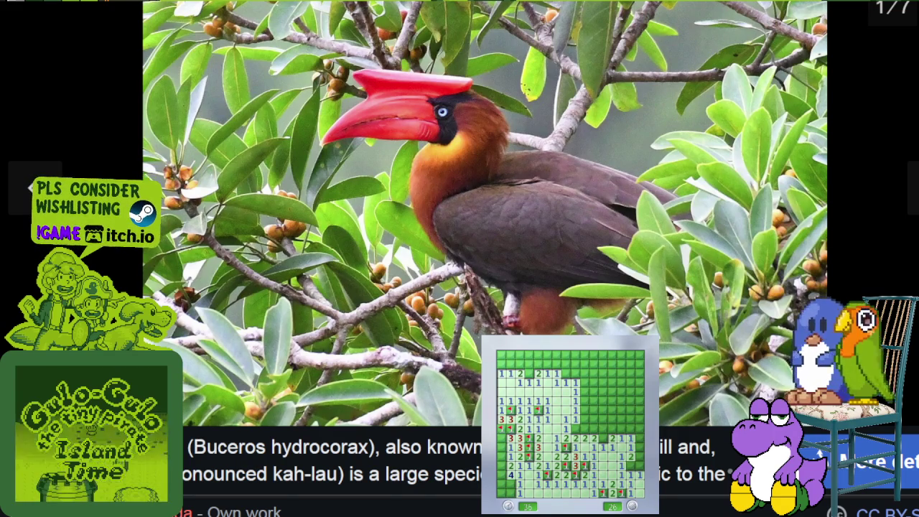
key(Escape)
Step: Search 'kandarapa' and open the Kandarapa (Filipino Princess) article
click(609, 13)
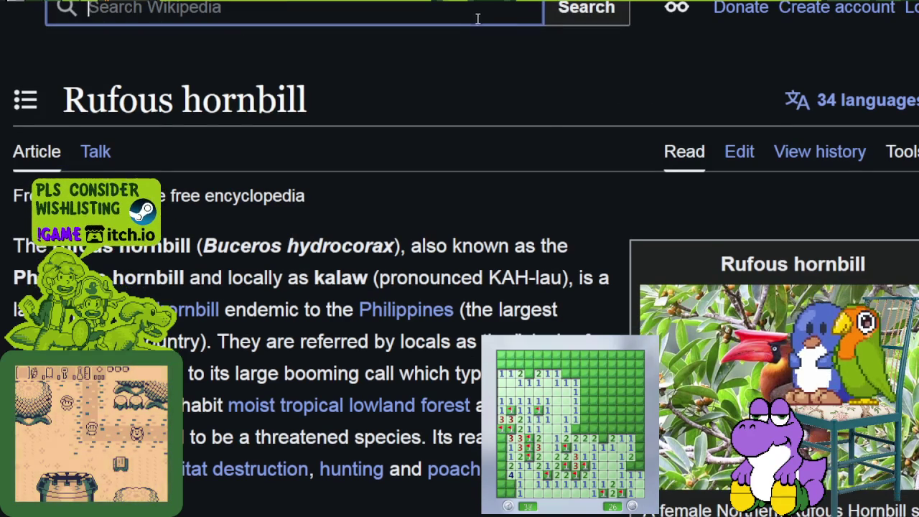
text(kandarapa)
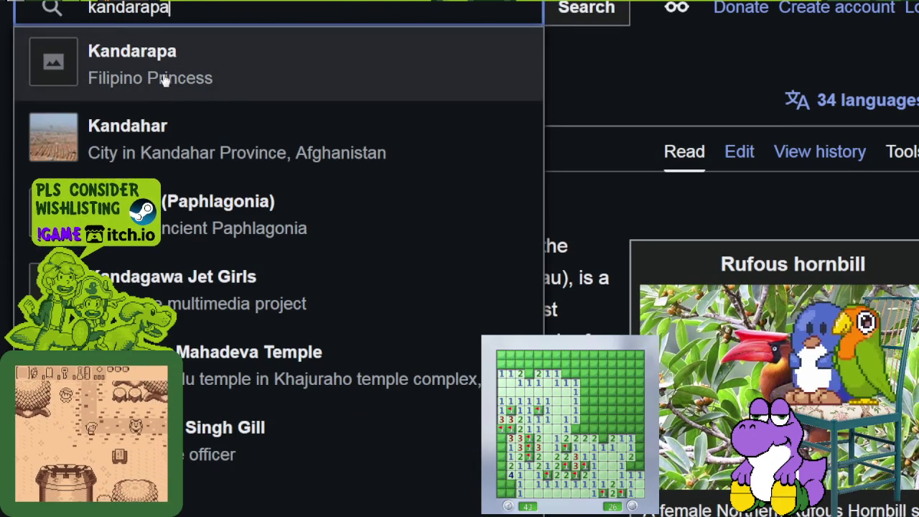
click(165, 78)
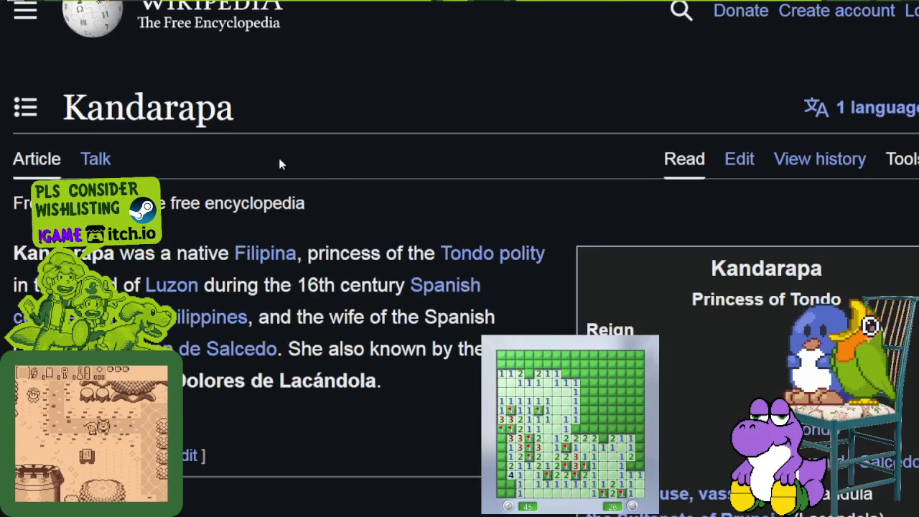
Step: Scroll to the Biography section and briefly highlight 'Rajah Lakandula'
scroll(328, 308, down, 2)
scroll(328, 307, down, 2)
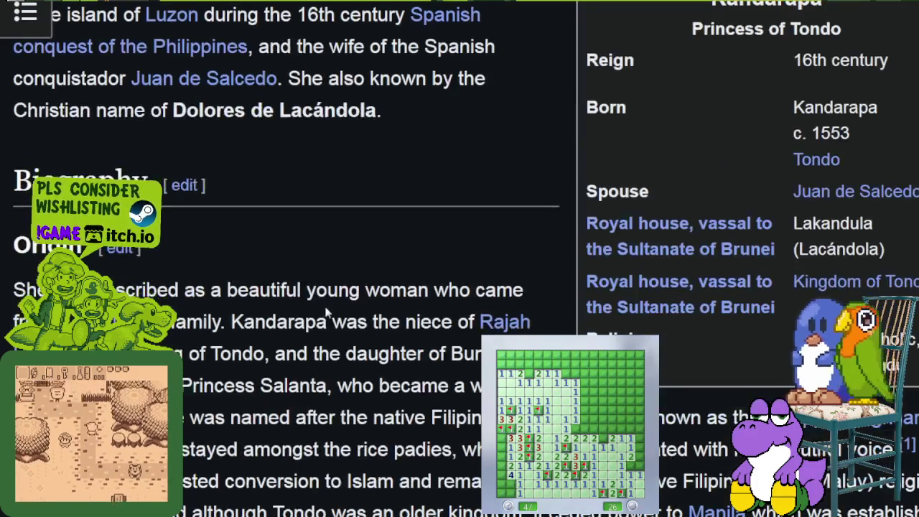
scroll(328, 307, down, 4)
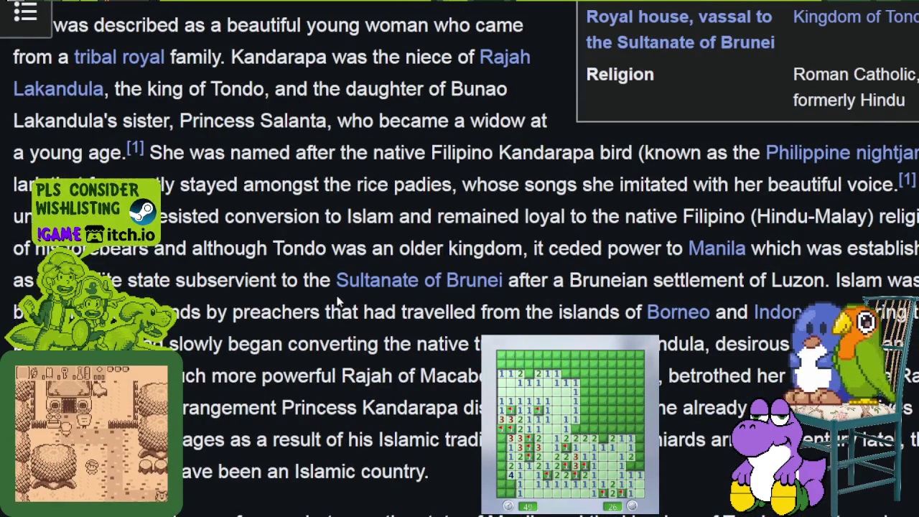
drag(108, 90, 494, 58)
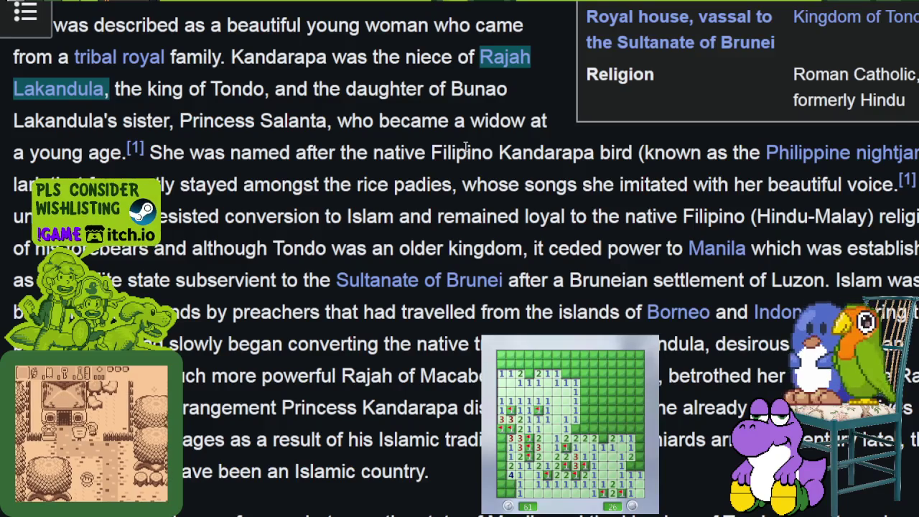
click(467, 148)
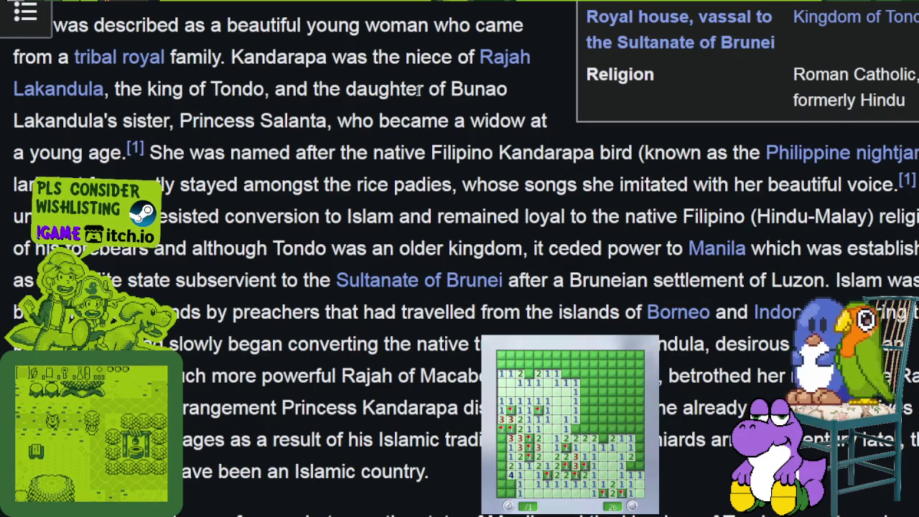
mouse_move(231, 57)
mouse_down()
mouse_move(416, 89)
mouse_move(510, 94)
mouse_up()
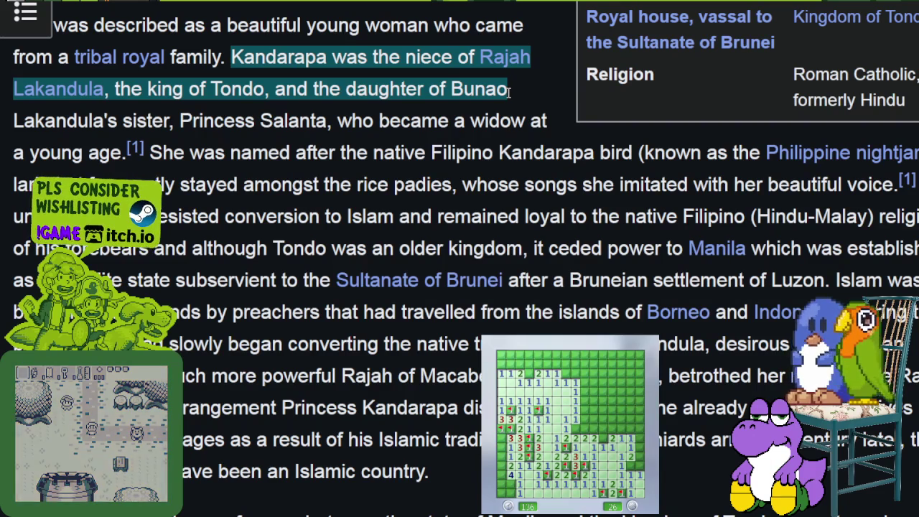
click(484, 119)
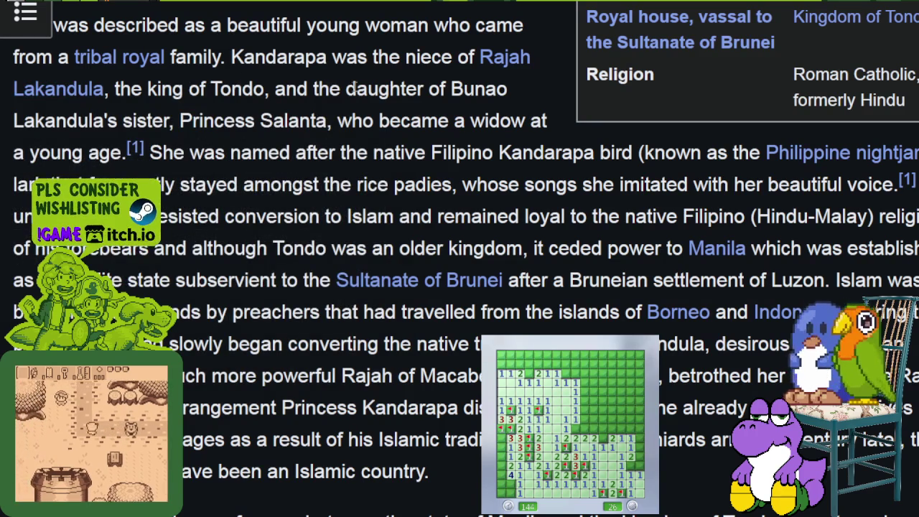
drag(476, 57, 540, 58)
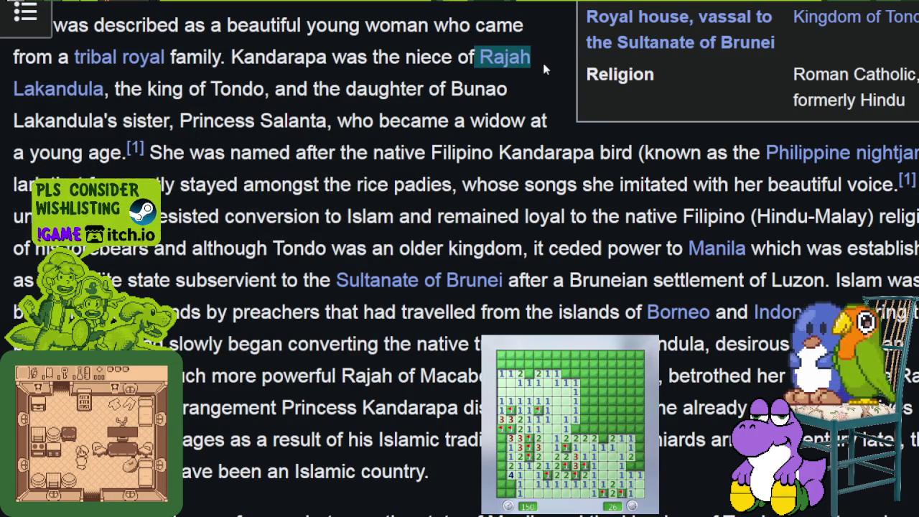
click(542, 60)
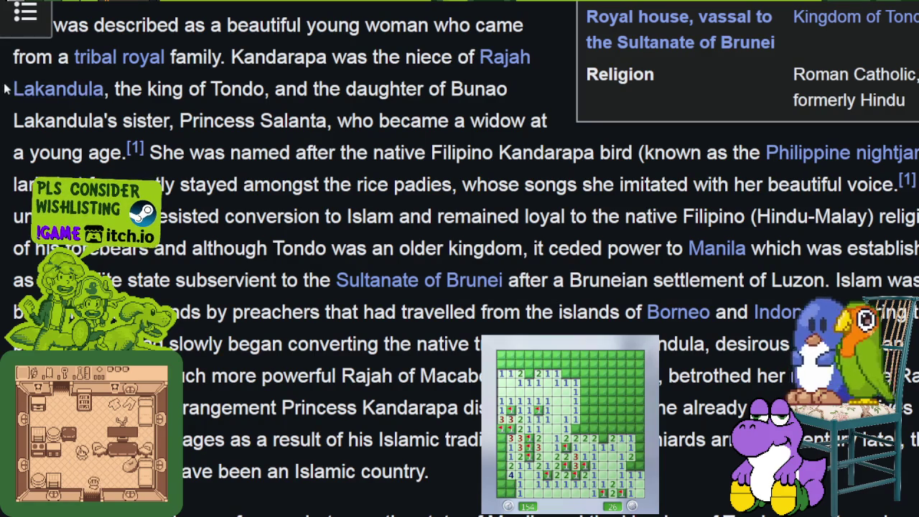
drag(5, 89, 66, 88)
click(150, 91)
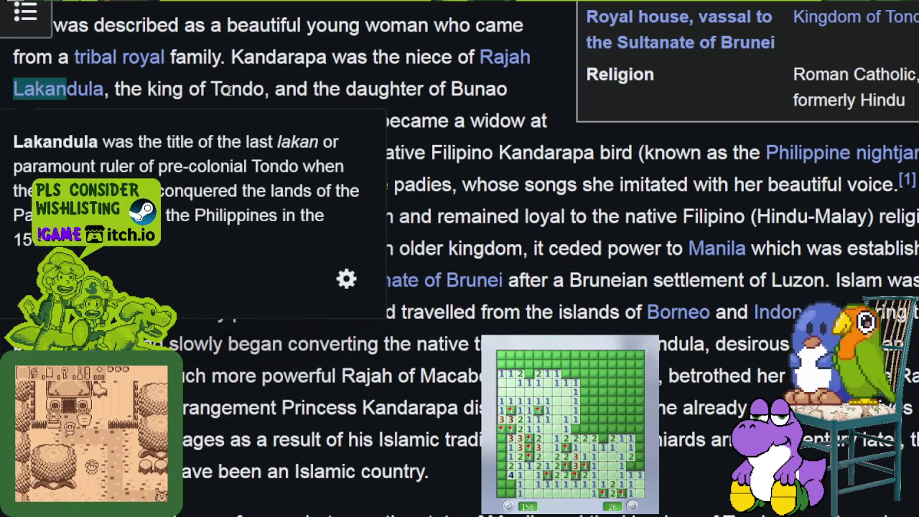
drag(476, 59, 533, 59)
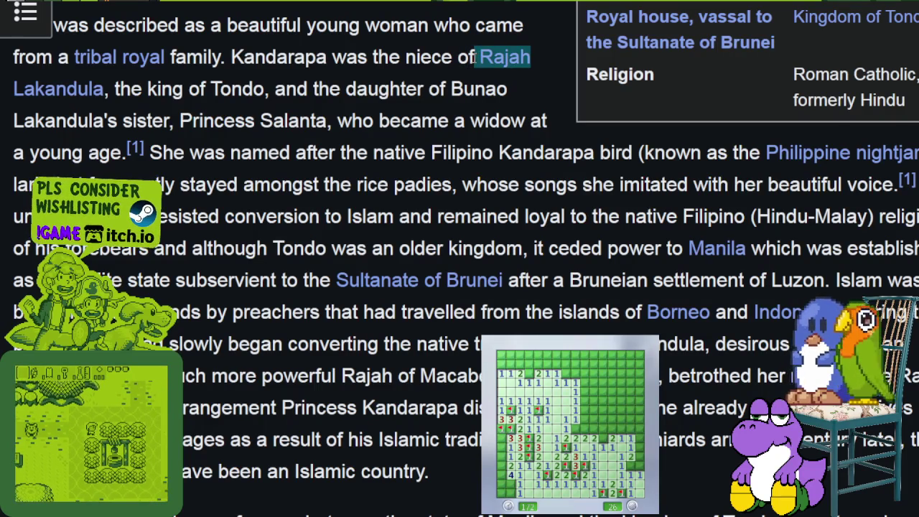
click(472, 59)
mouse_move(472, 59)
mouse_down()
mouse_move(13, 115)
mouse_move(67, 89)
mouse_up()
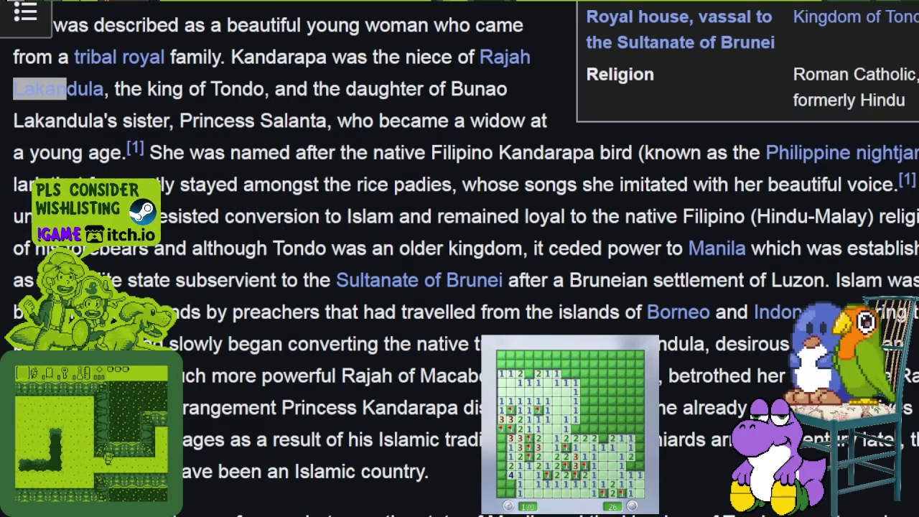
click(292, 153)
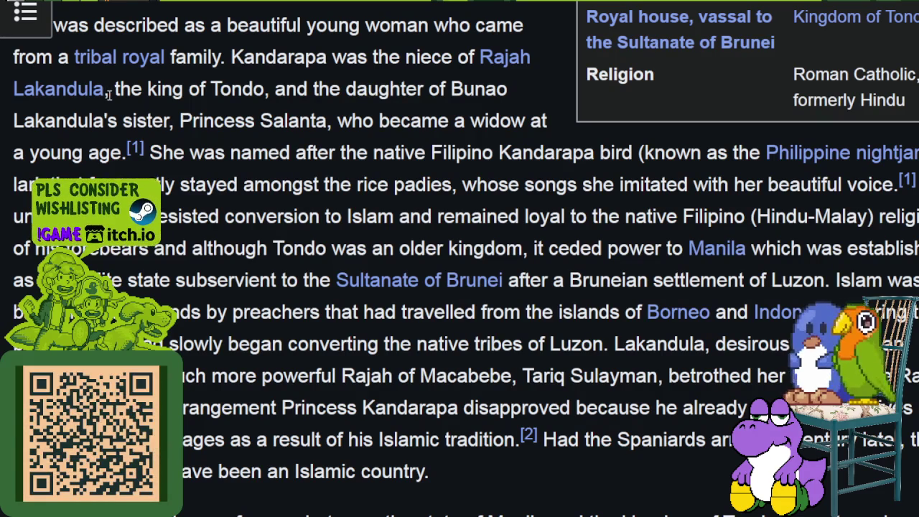
mouse_move(98, 87)
mouse_down()
mouse_move(66, 88)
mouse_move(94, 100)
mouse_move(66, 87)
mouse_up()
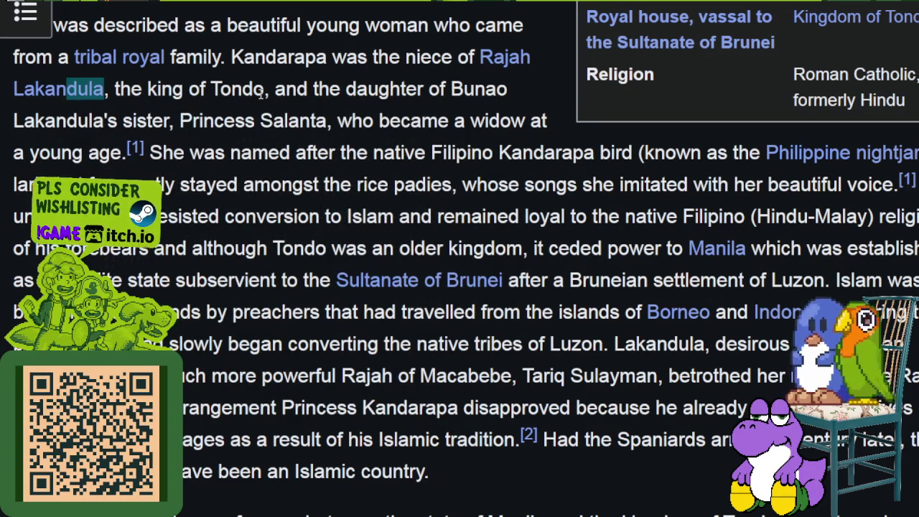
drag(9, 98, 66, 95)
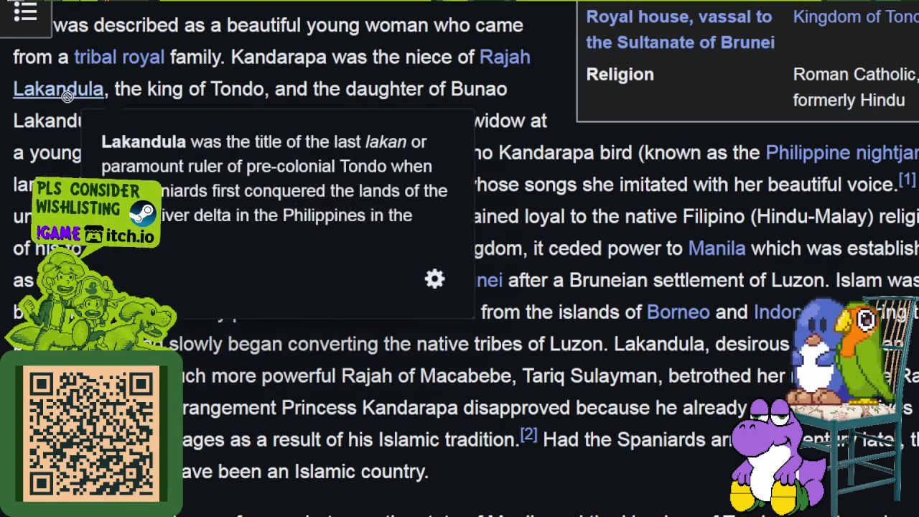
drag(67, 95, 109, 91)
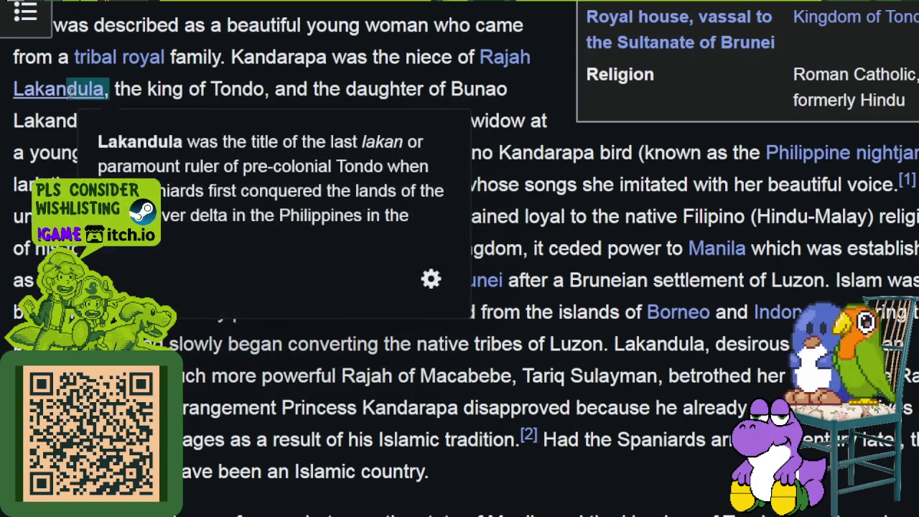
click(155, 91)
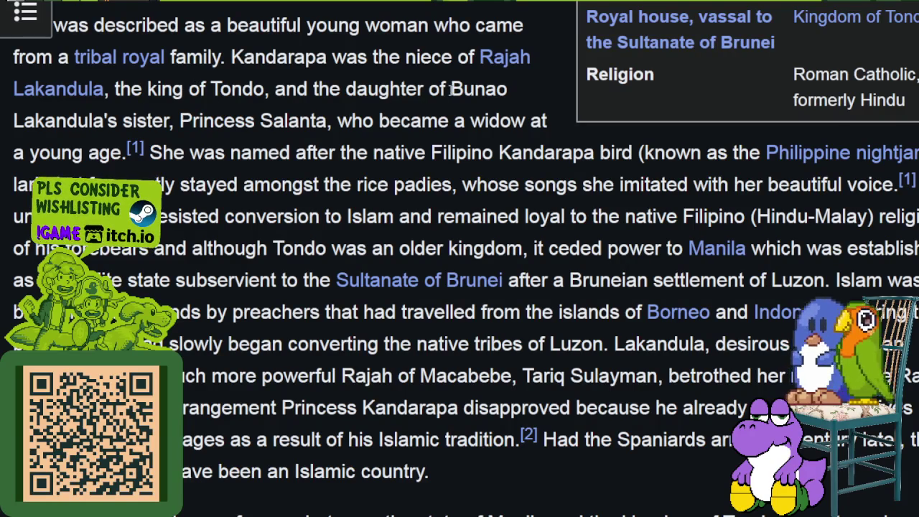
drag(455, 88, 512, 84)
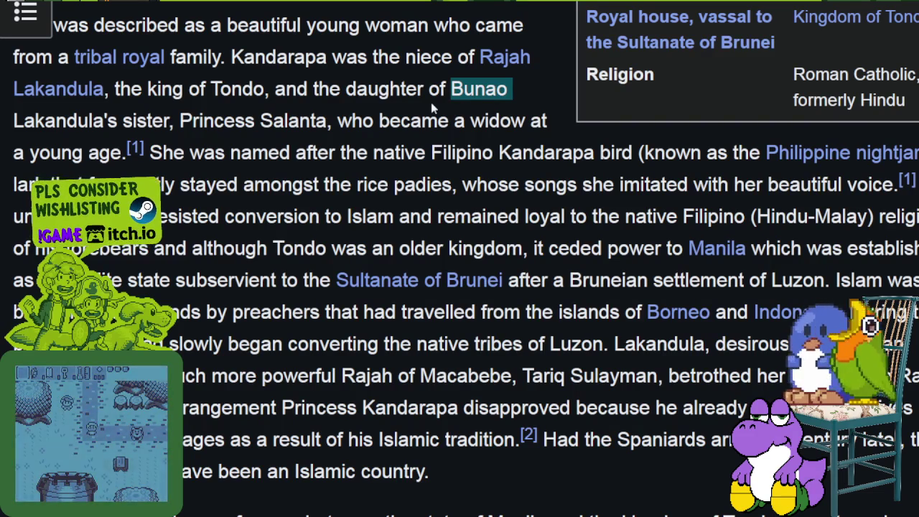
Step: Clear the highlight on the word Bunao in the Kandarapa article
click(410, 90)
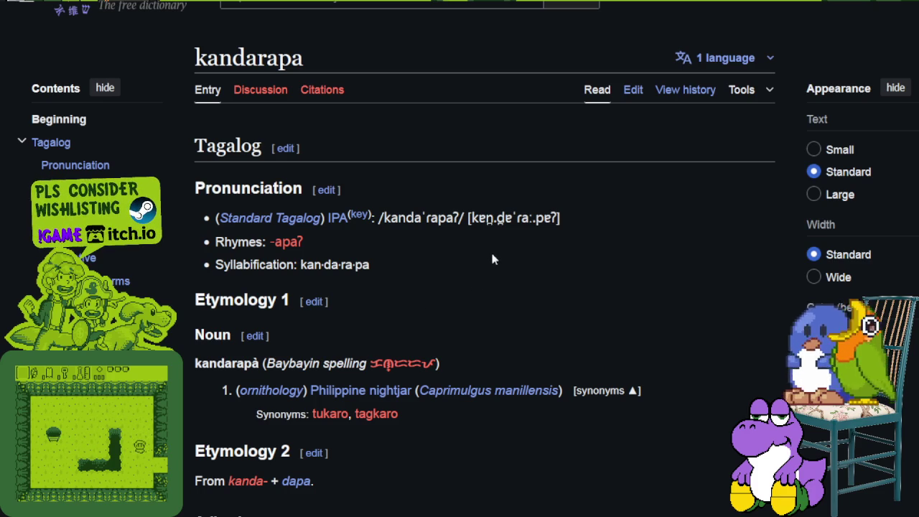
Step: Scroll the Kandarapa article past the intro down to the Biography heading
scroll(491, 251, down, 2)
scroll(445, 237, down, 2)
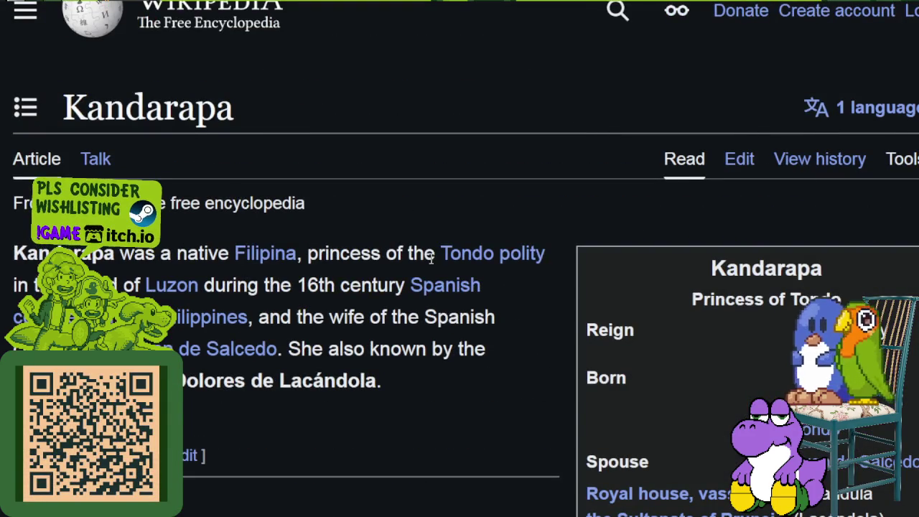
scroll(432, 260, down, 3)
scroll(430, 263, down, 3)
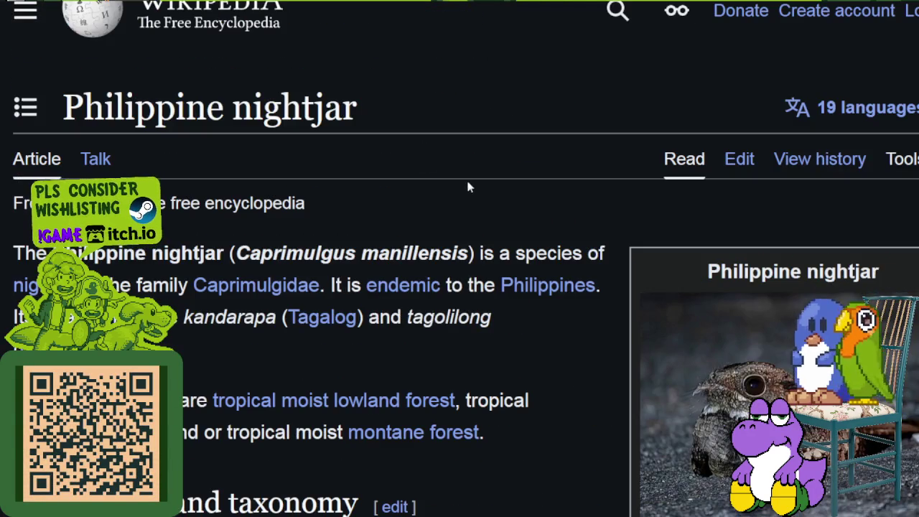
Step: Scroll through the Philippine nightjar article, then return to the previous article
scroll(468, 186, down, 6)
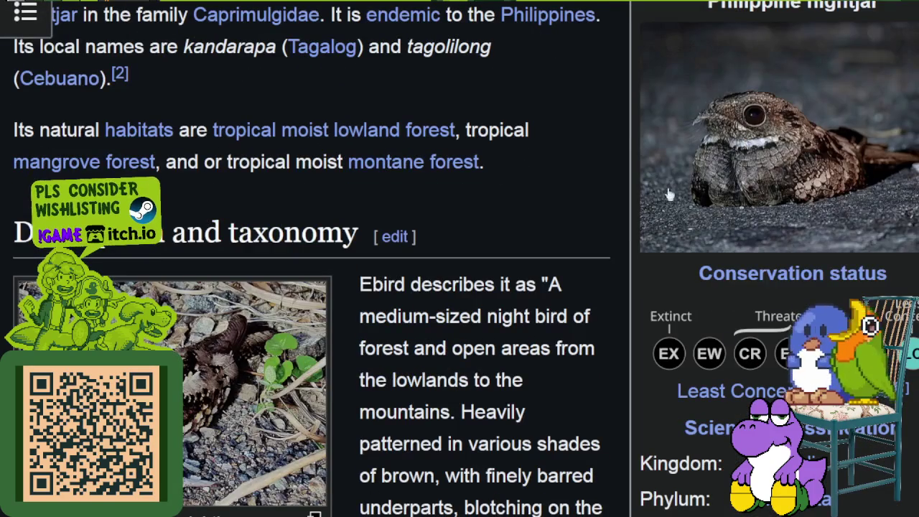
scroll(517, 165, down, 3)
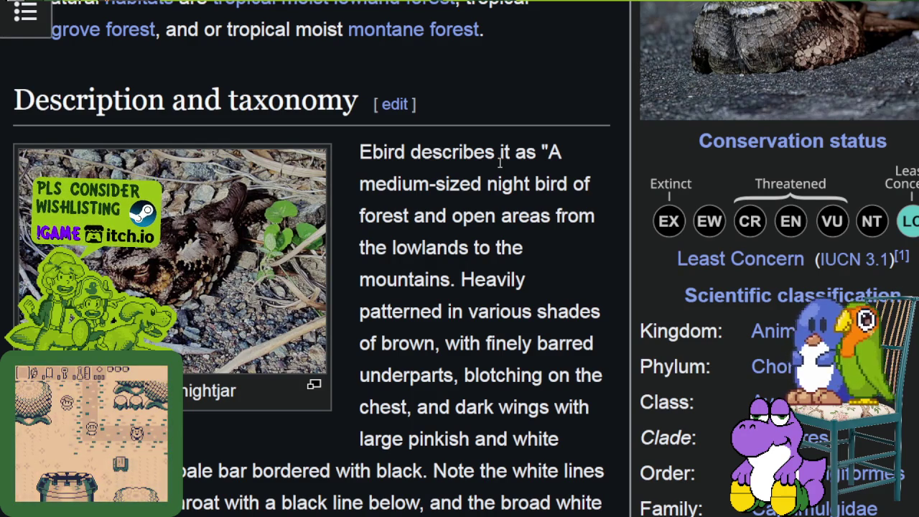
scroll(495, 227, up, 2)
scroll(495, 228, up, 2)
scroll(495, 227, down, 2)
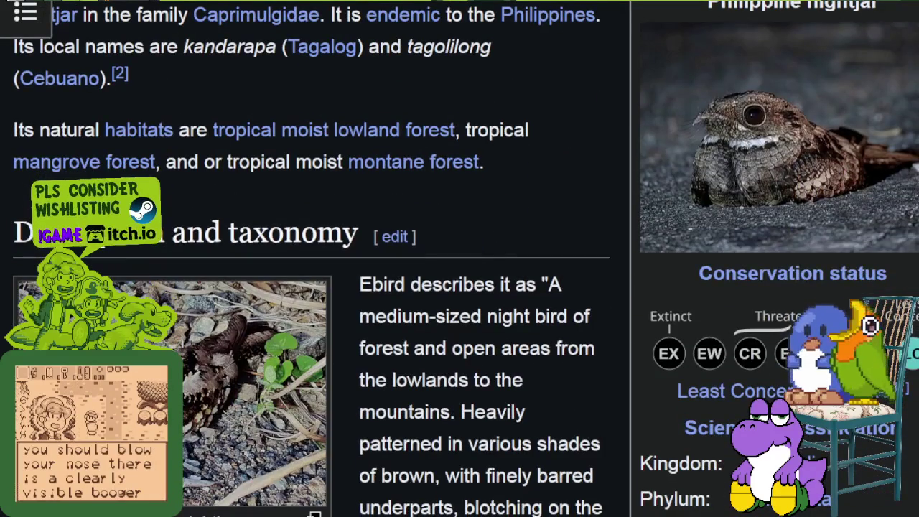
key(alt+Left)
Step: Drag-select the word kandarapa, in parts then whole, clear it, and go back
scroll(460, 258, up, 1)
scroll(459, 259, down, 3)
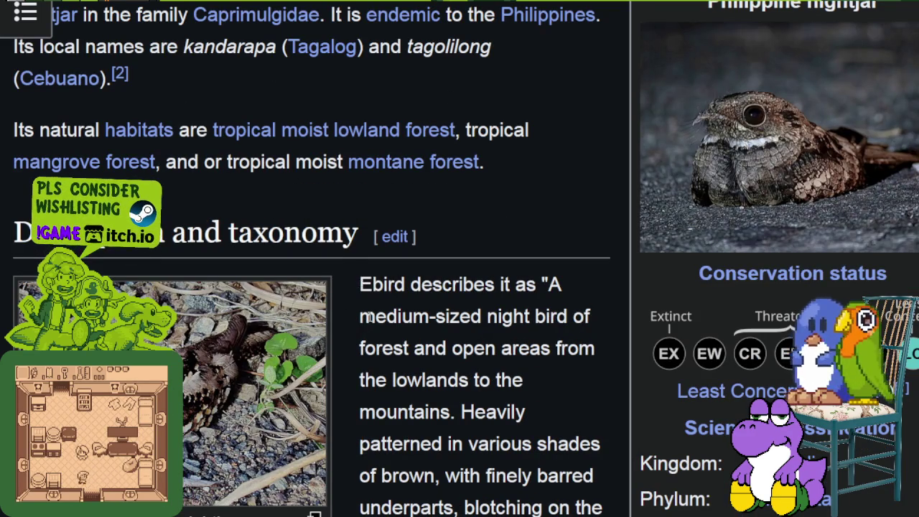
scroll(369, 318, down, 2)
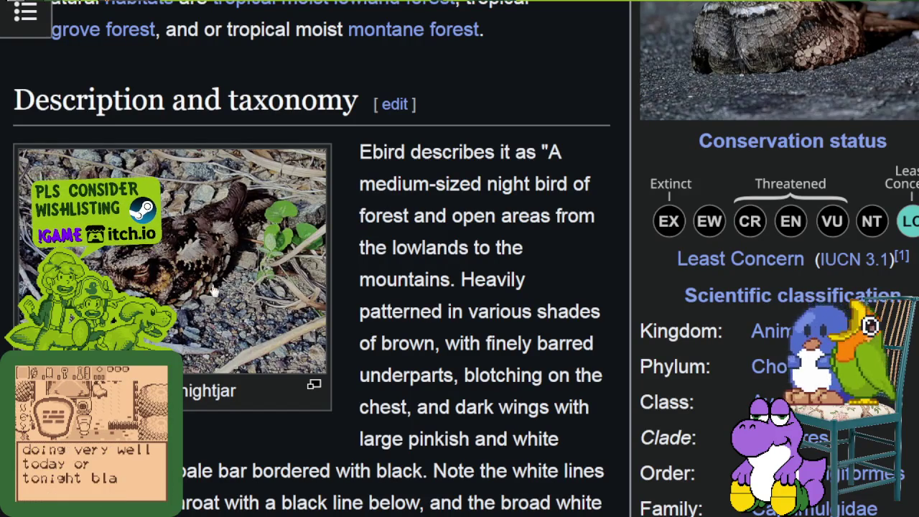
scroll(413, 247, up, 4)
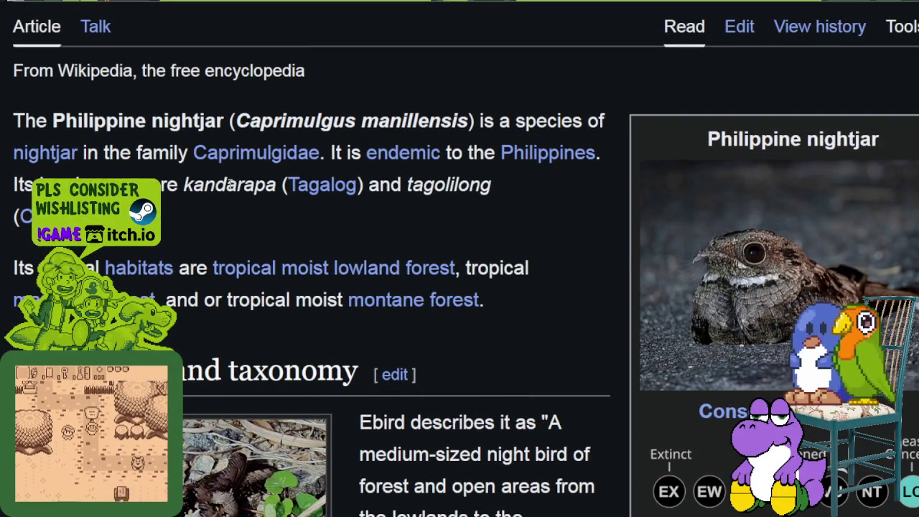
drag(237, 184, 280, 185)
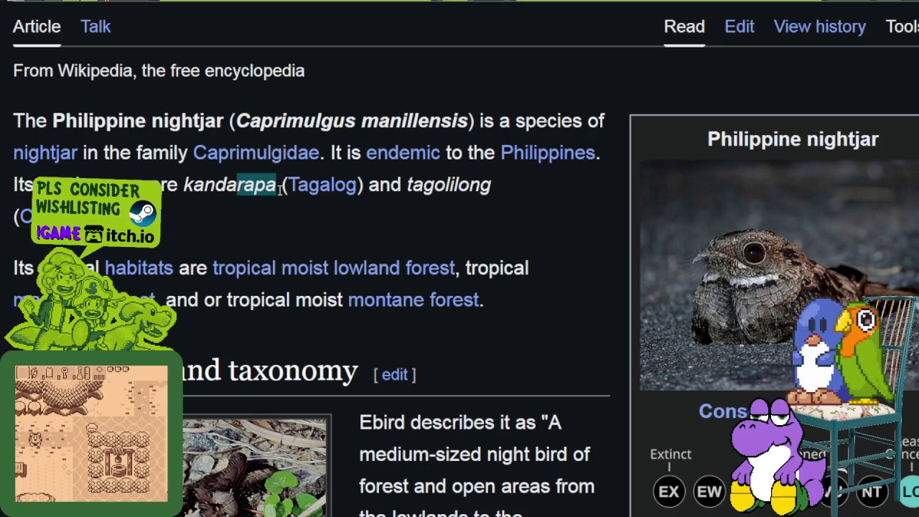
drag(184, 185, 237, 185)
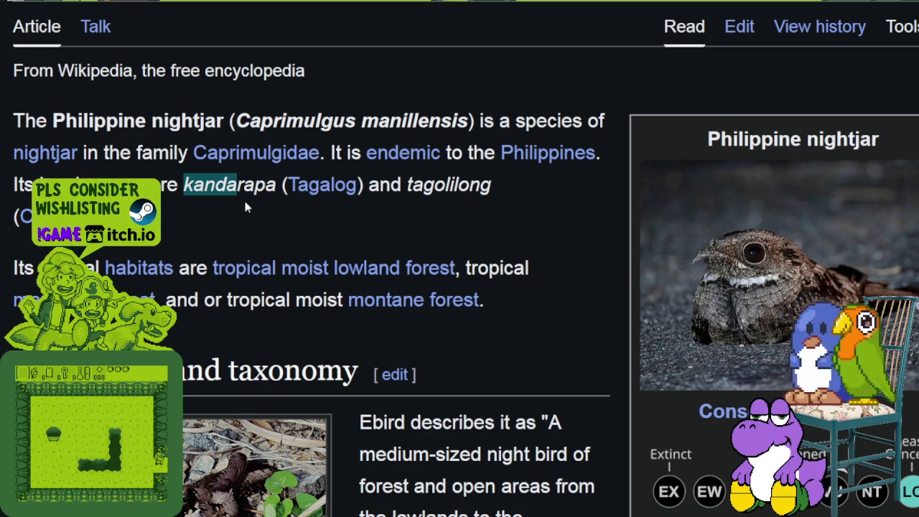
click(272, 185)
drag(274, 185, 184, 185)
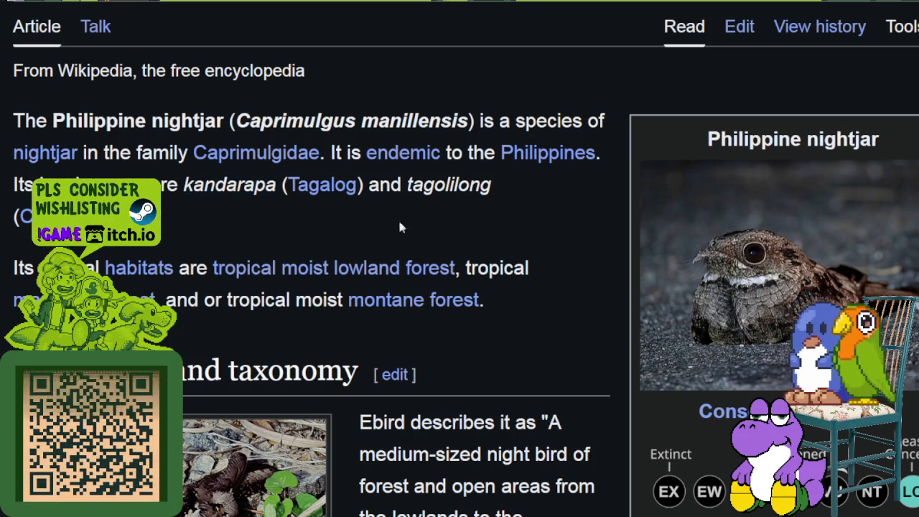
click(195, 3)
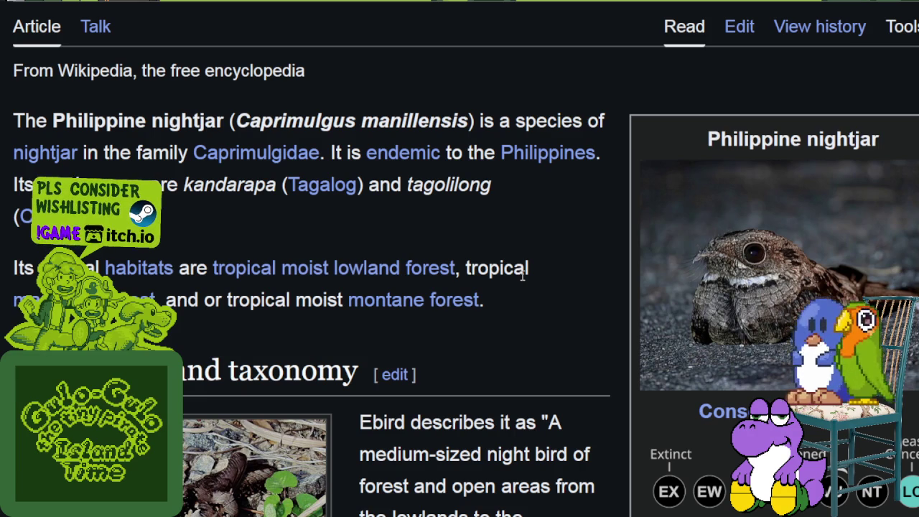
key(alt+Left)
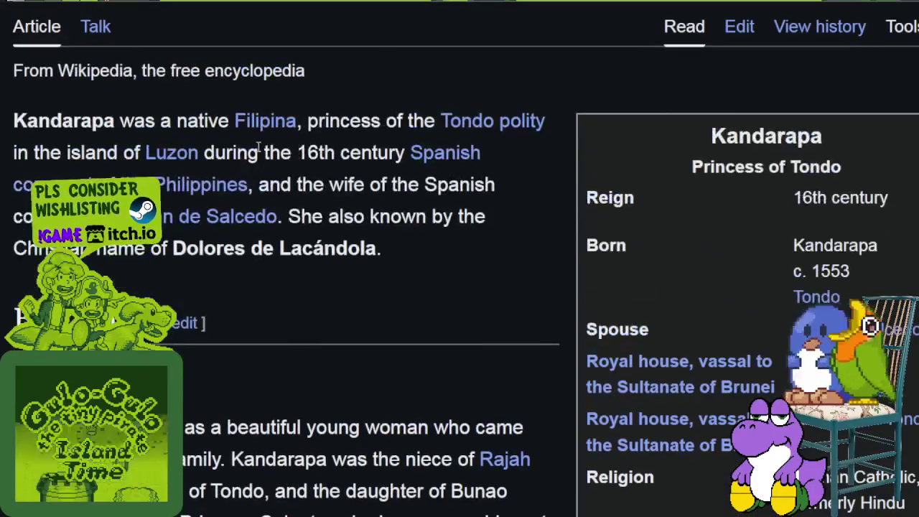
Step: Scroll down the Kandarapa article after returning from the nightjar page
scroll(452, 230, down, 2)
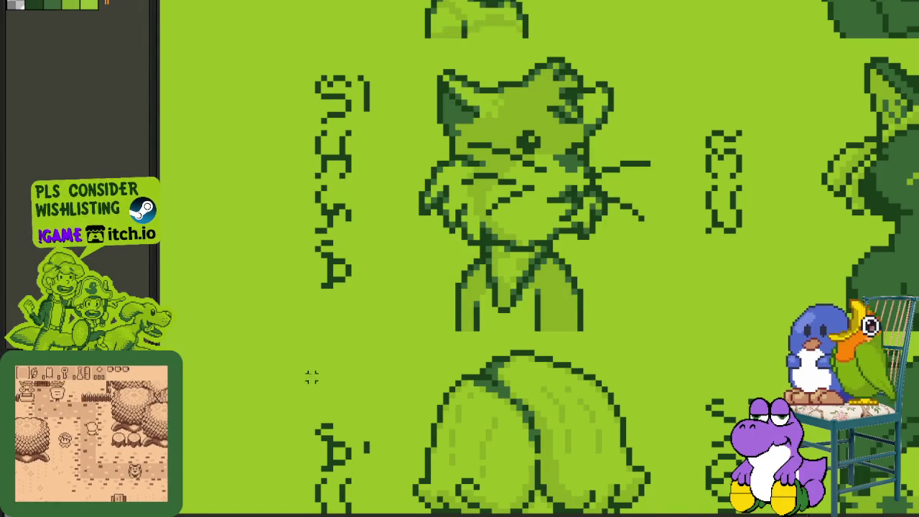
scroll(312, 376, down, 2)
drag(565, 261, 455, 342)
mouse_move(752, 284)
mouse_down()
mouse_move(555, 377)
mouse_move(483, 373)
mouse_up()
mouse_move(858, 414)
mouse_down()
mouse_move(644, 314)
mouse_move(539, 285)
mouse_up()
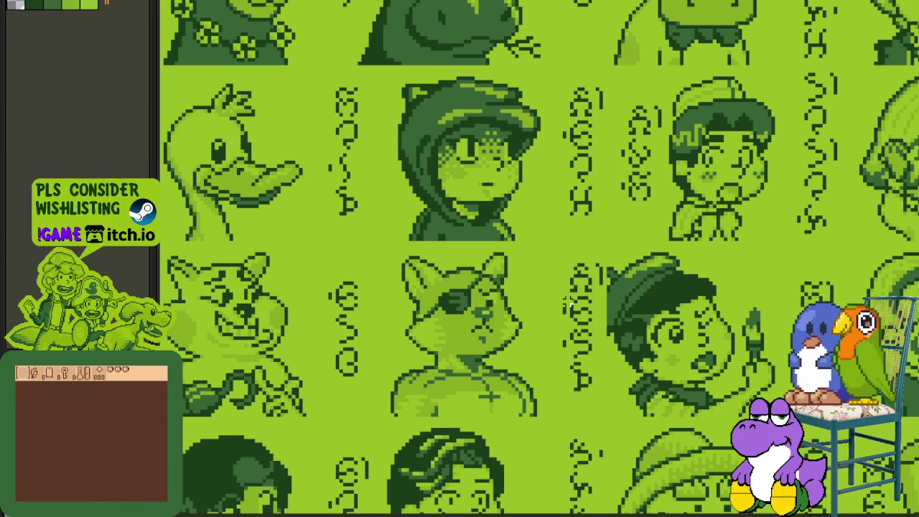
scroll(566, 302, down, 3)
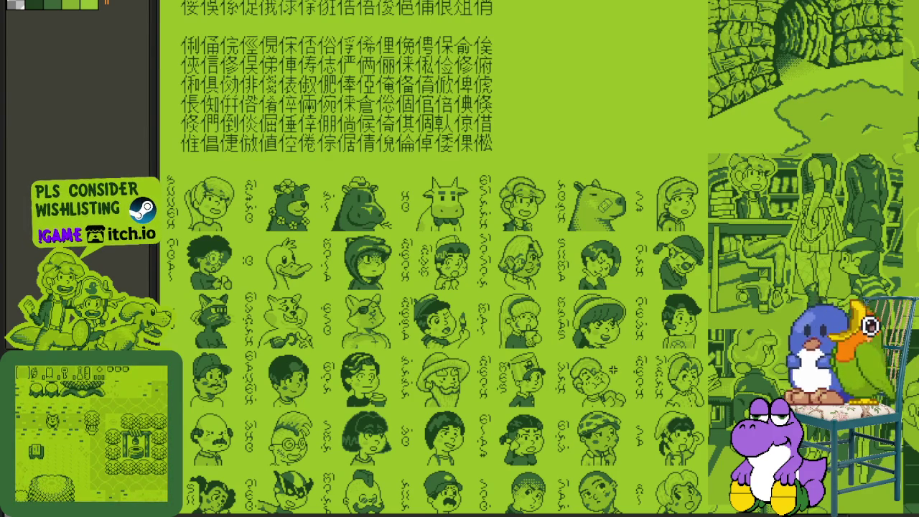
mouse_move(620, 455)
mouse_down()
mouse_move(582, 386)
mouse_move(560, 382)
mouse_up()
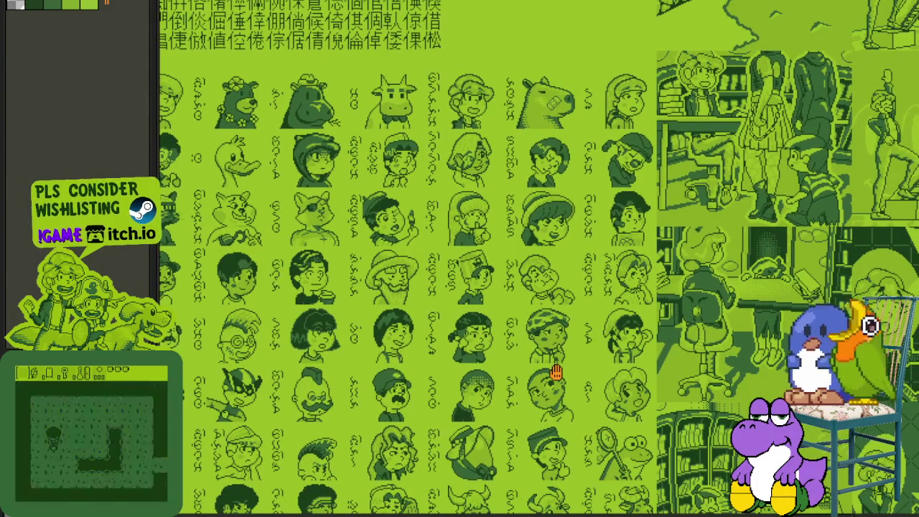
scroll(621, 355, up, 2)
mouse_move(523, 263)
mouse_down()
mouse_move(615, 396)
mouse_move(595, 333)
mouse_up()
scroll(615, 395, down, 1)
scroll(590, 385, down, 2)
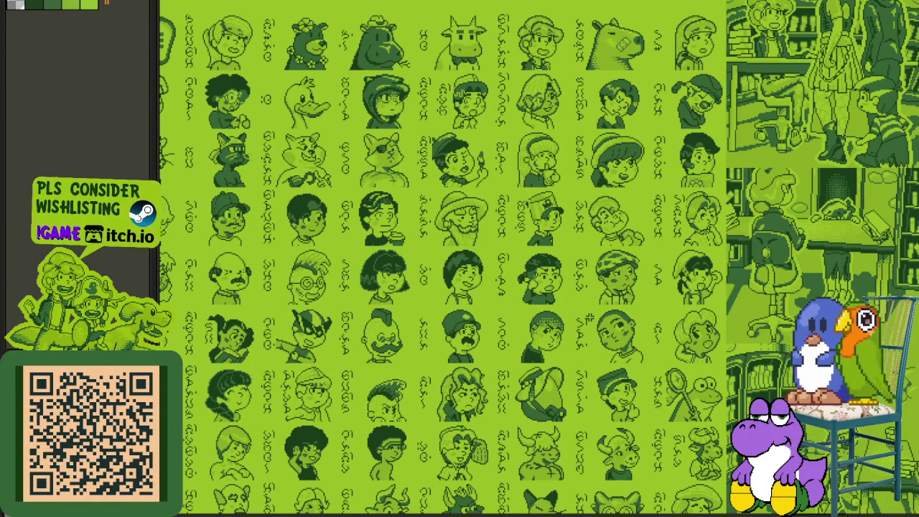
scroll(590, 318, down, 3)
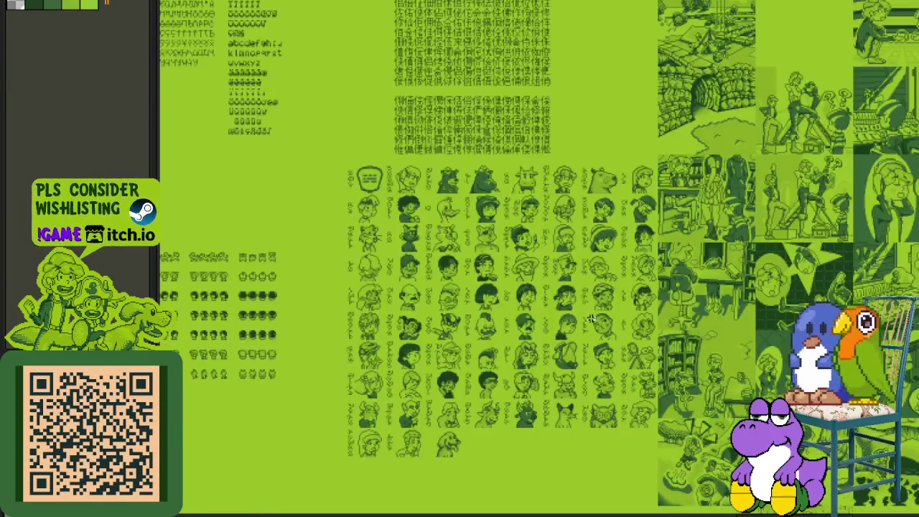
scroll(567, 351, up, 2)
scroll(542, 389, up, 2)
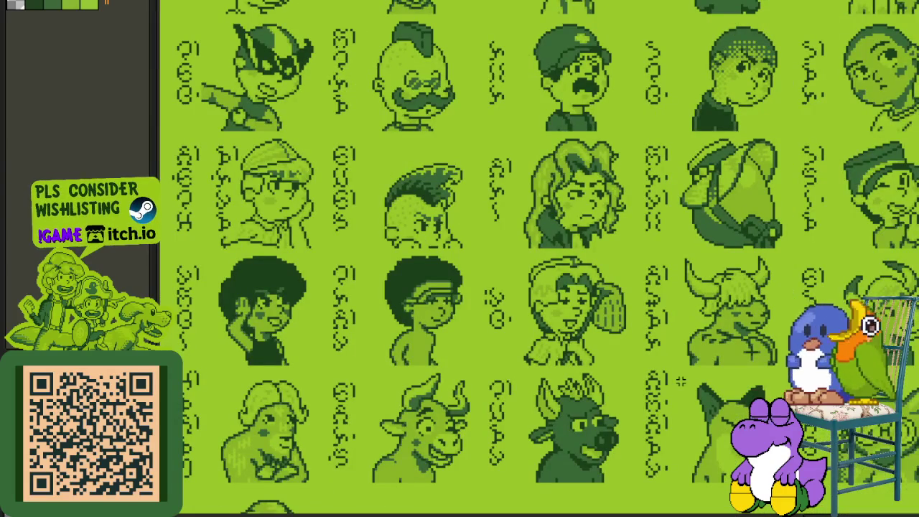
scroll(588, 389, right, 2)
drag(709, 425, 540, 384)
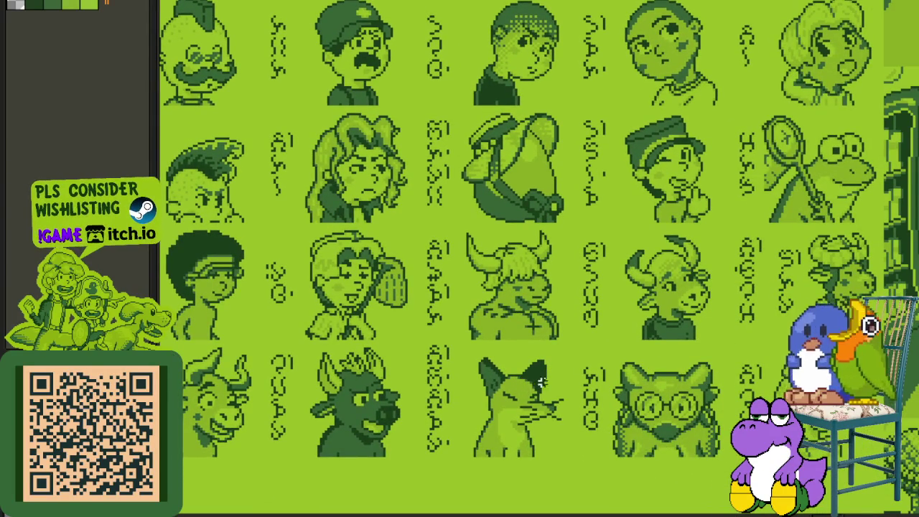
scroll(540, 380, down, 3)
scroll(653, 439, up, 2)
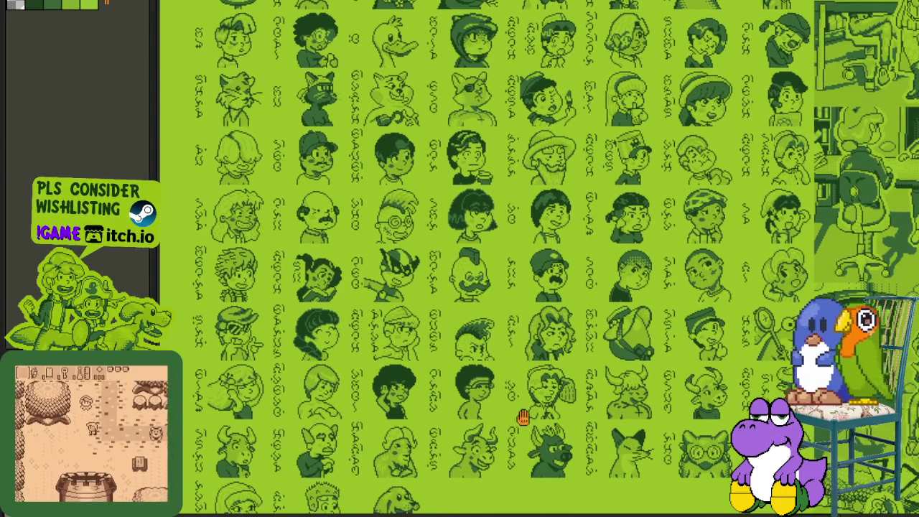
Step: Zoom into the reference sheet and marquee the dark-haired girl portrait, then deselect
scroll(506, 261, up, 3)
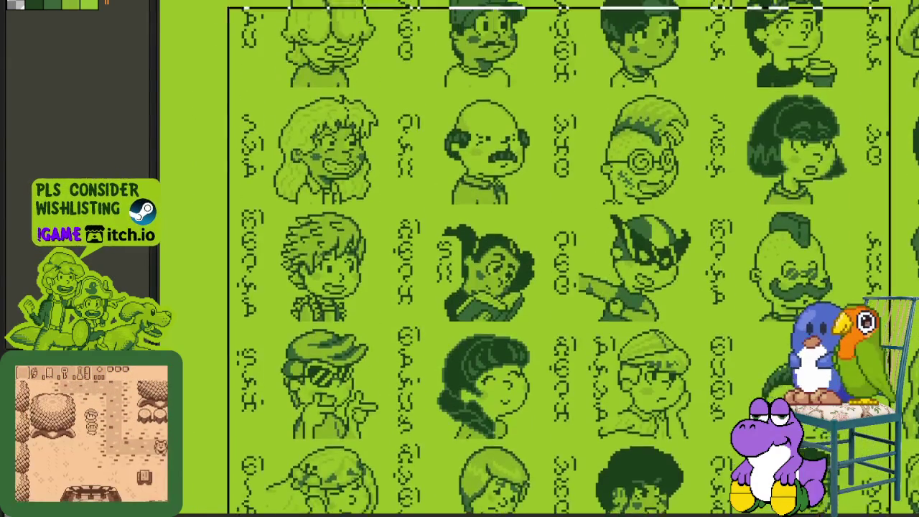
scroll(506, 261, down, 3)
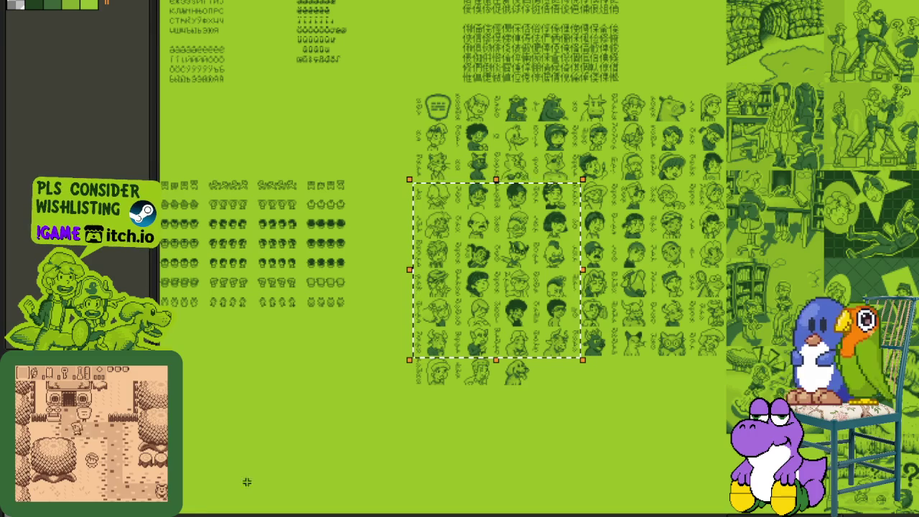
key(ctrl+d)
scroll(634, 305, up, 4)
scroll(338, 189, up, 2)
drag(311, 123, 580, 329)
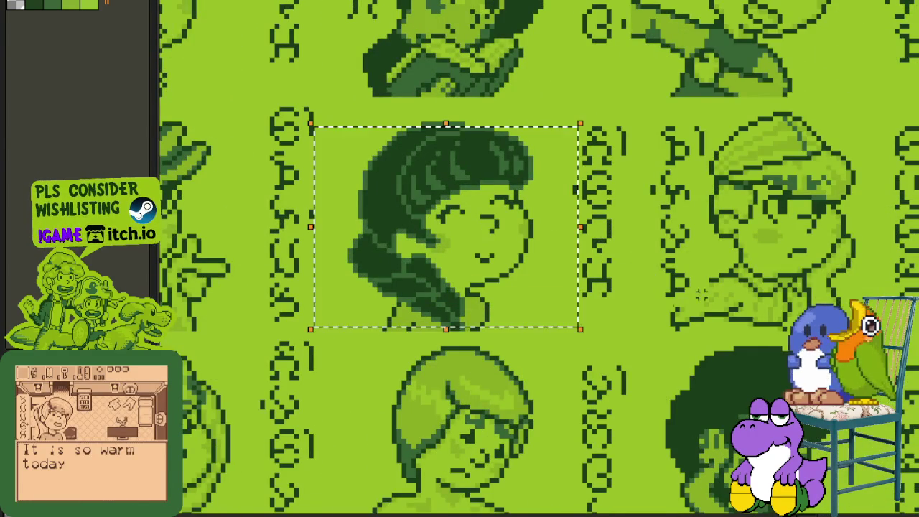
key(ctrl+d)
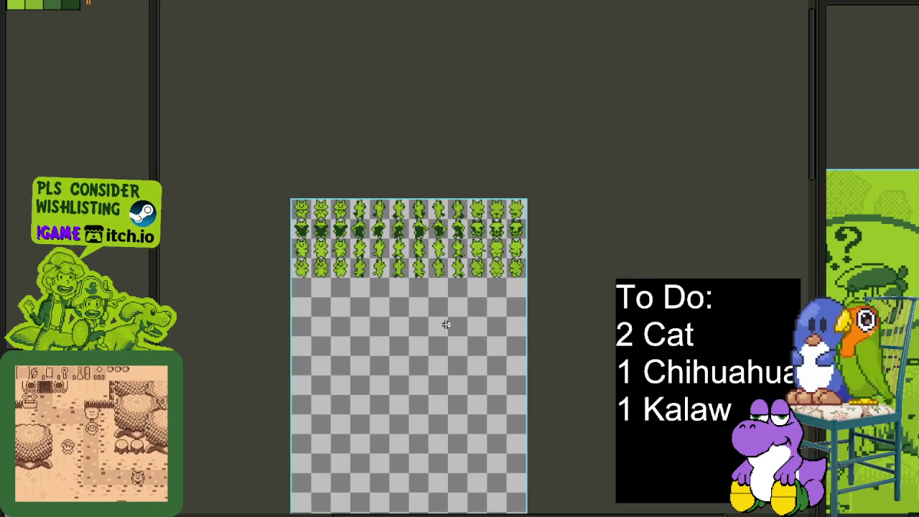
Step: Zoom in and pan so the green cat frames sit mid-workspace
scroll(323, 283, up, 2)
drag(323, 283, 340, 444)
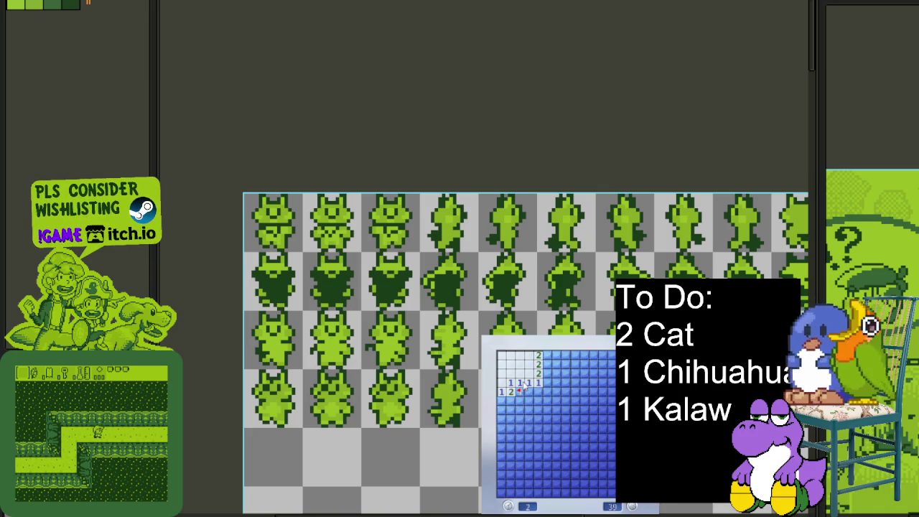
Step: Open the first board and flag mines across the top and right side
click(514, 406)
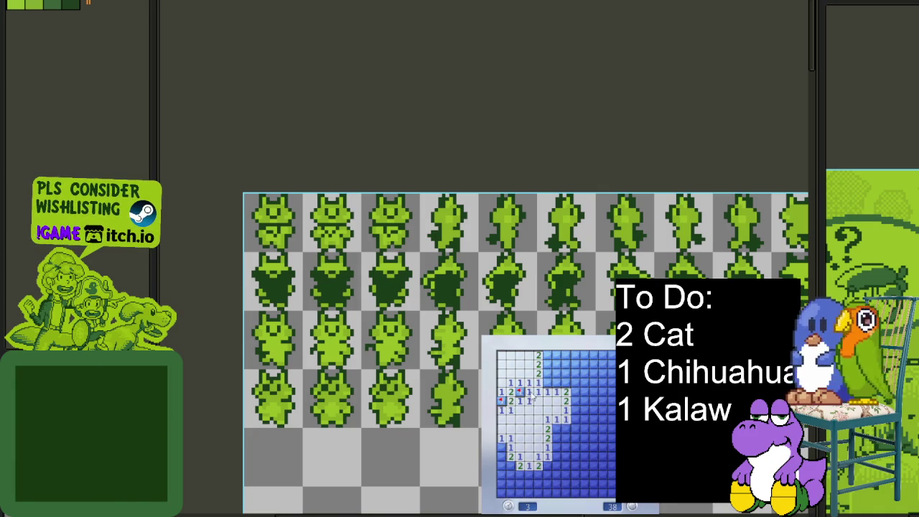
click(547, 375)
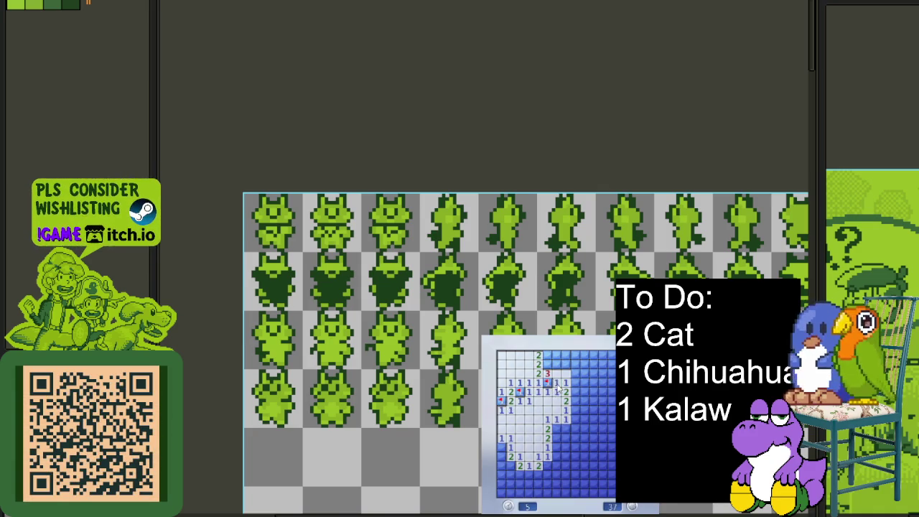
right_click(547, 355)
right_click(547, 364)
click(574, 361)
click(593, 375)
right_click(593, 374)
click(596, 390)
click(612, 394)
click(596, 431)
right_click(613, 386)
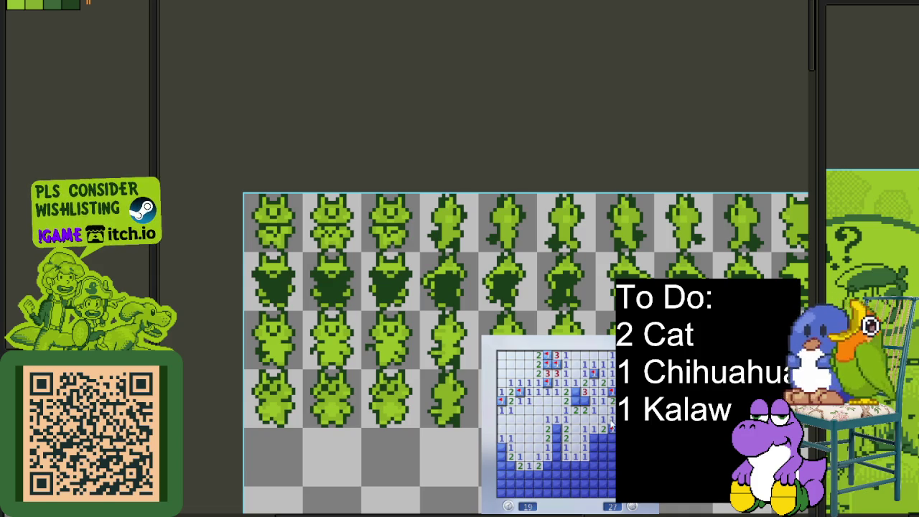
right_click(593, 437)
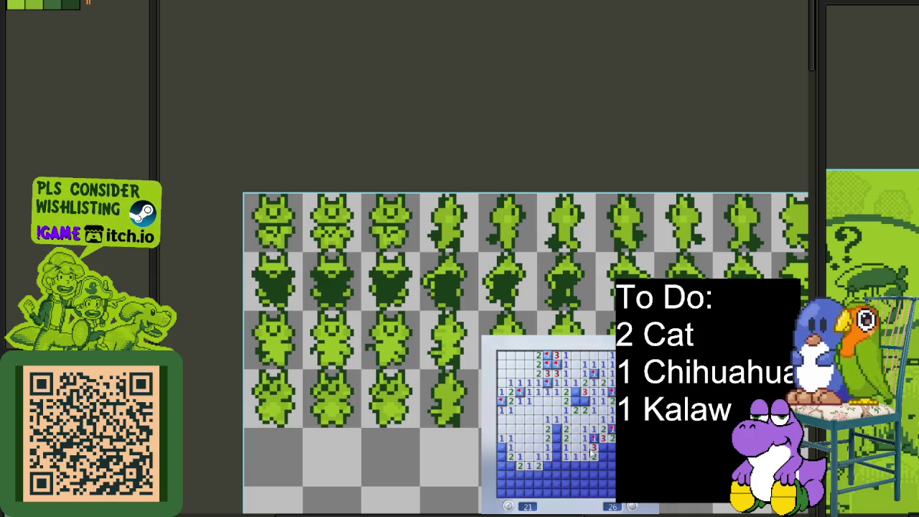
click(593, 459)
click(593, 474)
right_click(609, 445)
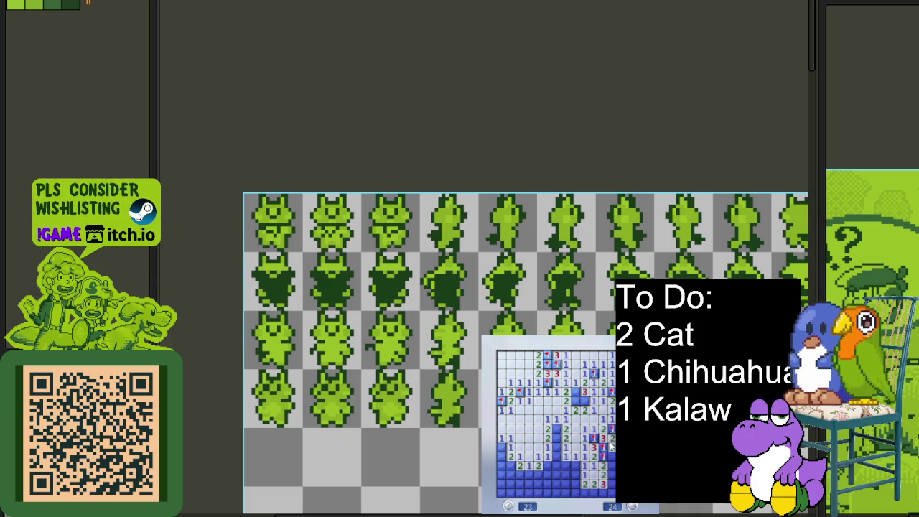
Step: Fix a misplaced flag and flag the remaining mines along the bottom rows
right_click(611, 484)
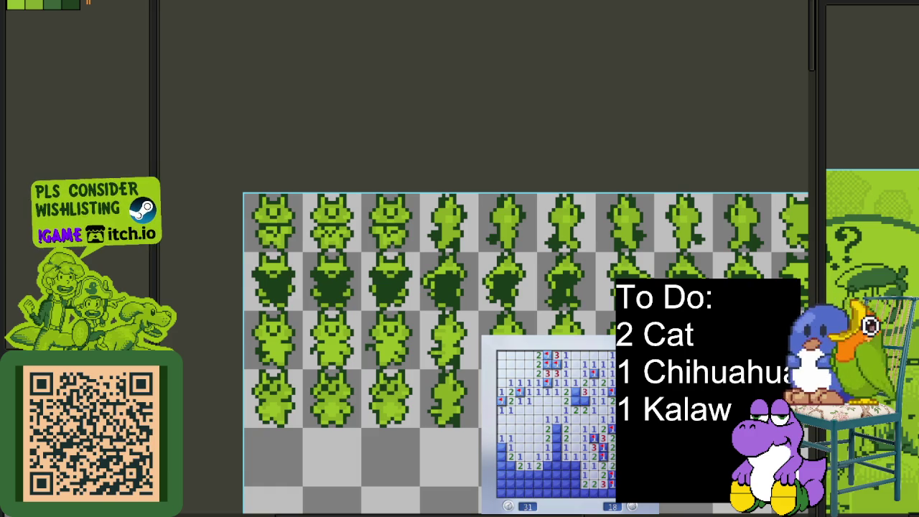
right_click(611, 485)
right_click(603, 493)
right_click(593, 493)
right_click(585, 493)
click(574, 492)
right_click(548, 465)
right_click(556, 447)
click(557, 438)
right_click(575, 392)
right_click(532, 486)
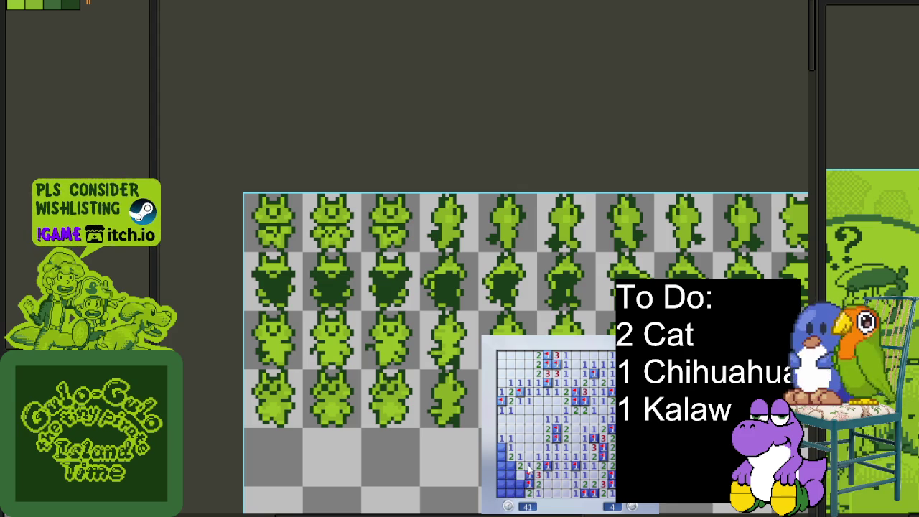
click(509, 474)
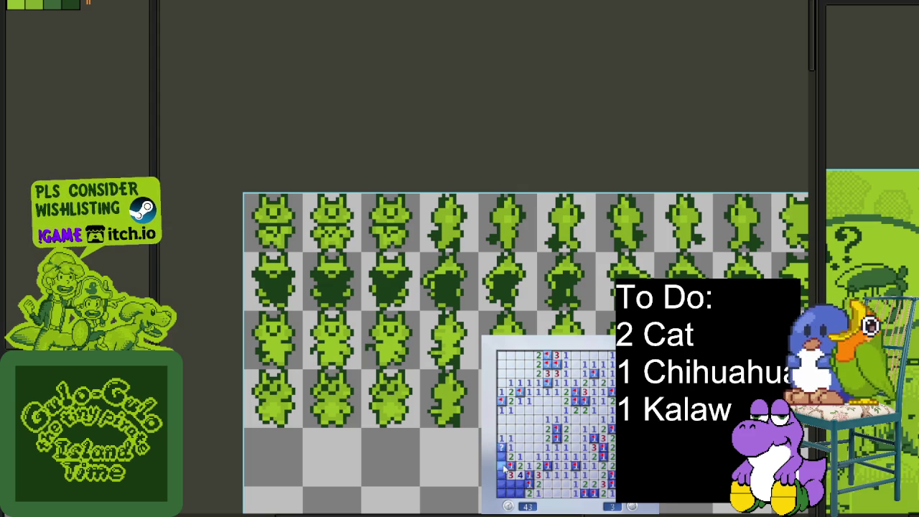
right_click(505, 460)
right_click(520, 485)
right_click(511, 485)
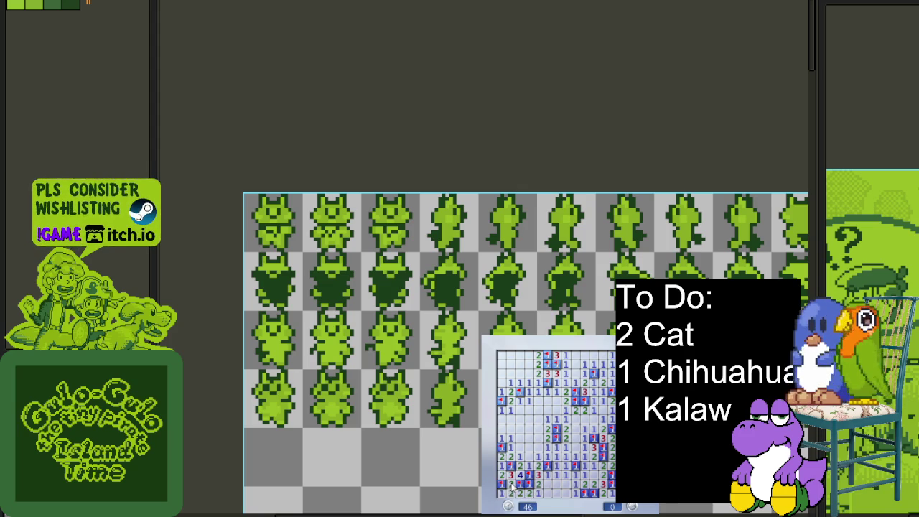
Step: Start a new game and open and flag cells on the right side
key(F2)
click(593, 475)
right_click(612, 485)
click(611, 459)
right_click(602, 452)
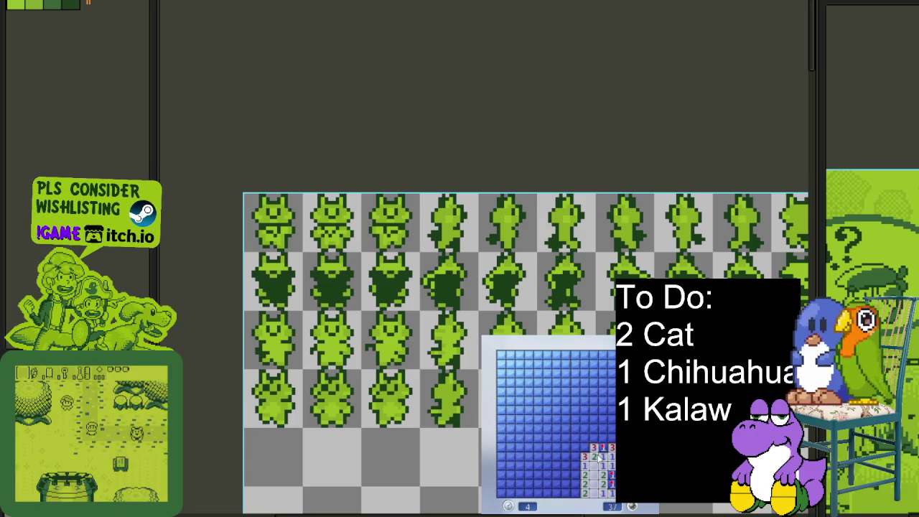
right_click(585, 448)
right_click(612, 438)
right_click(595, 439)
click(593, 430)
right_click(602, 429)
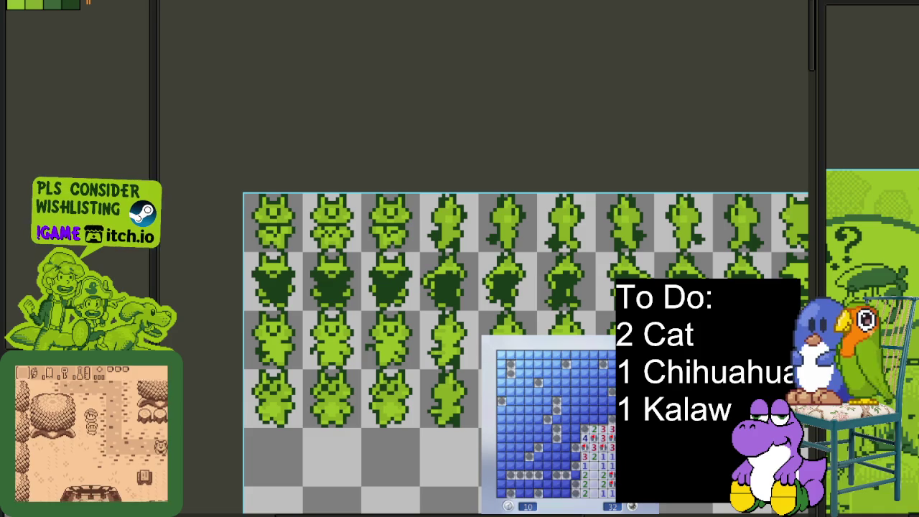
Step: Restart with a fresh board, open a patch, flag two mines, then hit a mine guessing
key(F2)
click(604, 463)
click(578, 466)
right_click(593, 475)
click(583, 439)
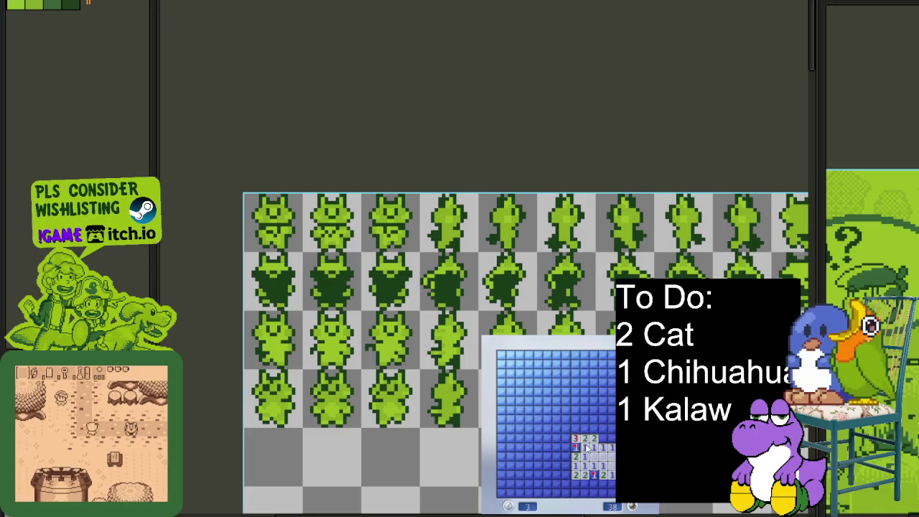
right_click(602, 438)
right_click(610, 439)
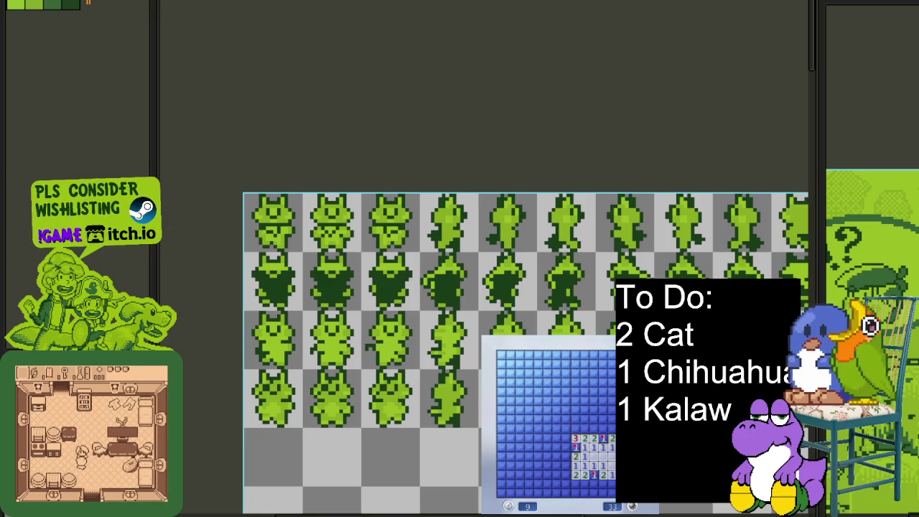
click(603, 429)
Step: Start a new game, open a large blank area, and flag bottom-right mines
key(F2)
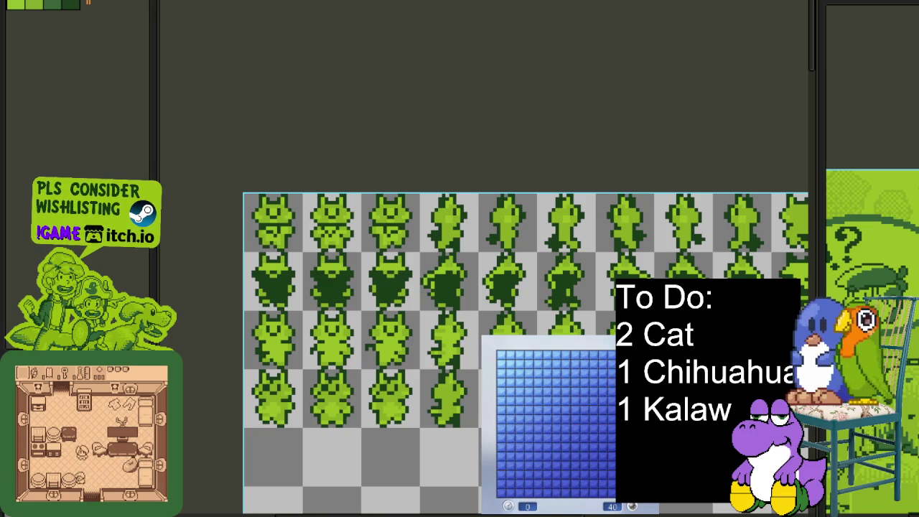
click(609, 454)
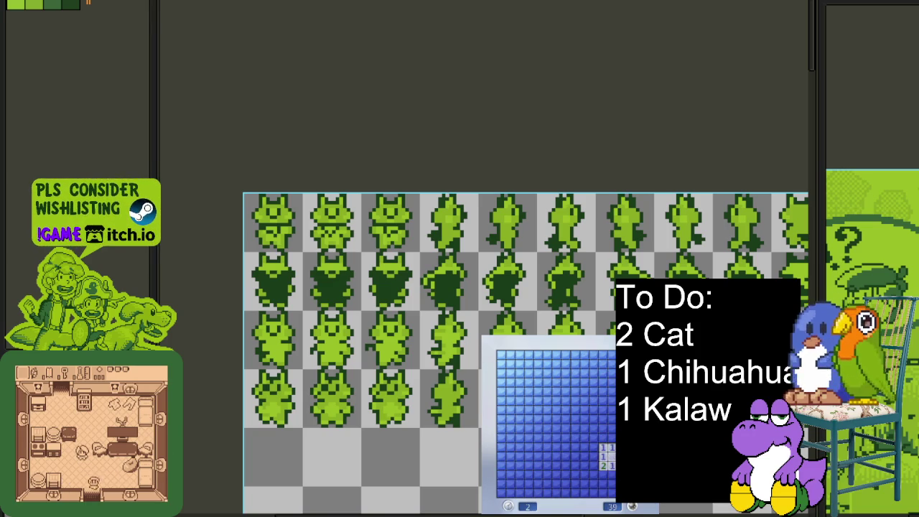
click(611, 475)
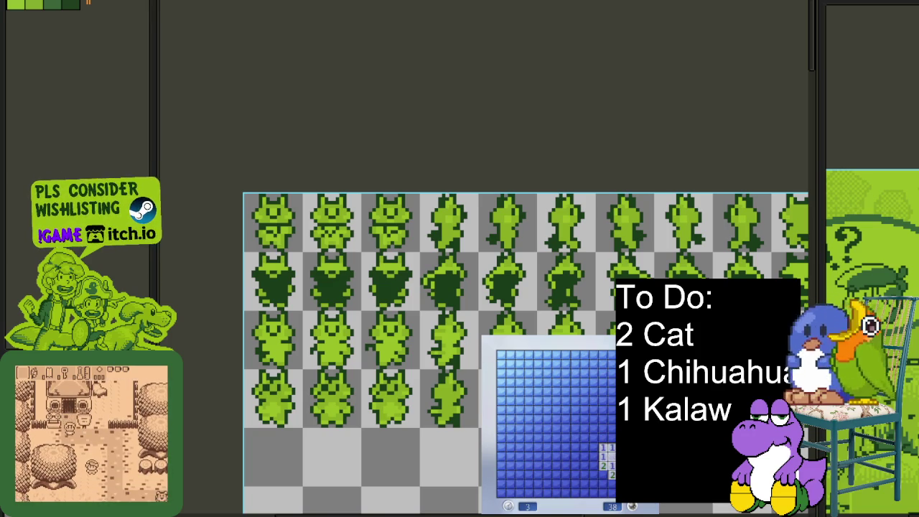
click(582, 402)
click(603, 480)
right_click(612, 494)
right_click(612, 485)
click(611, 486)
click(608, 491)
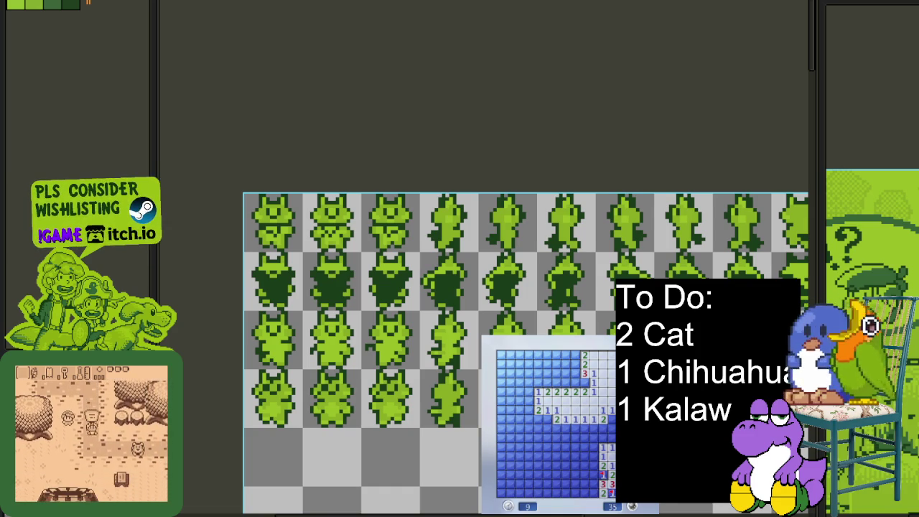
right_click(607, 430)
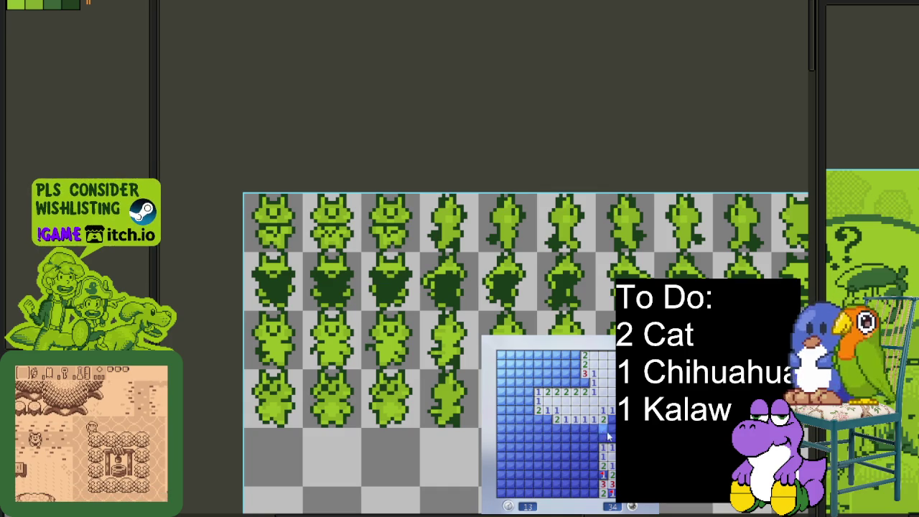
right_click(611, 438)
right_click(611, 430)
right_click(611, 421)
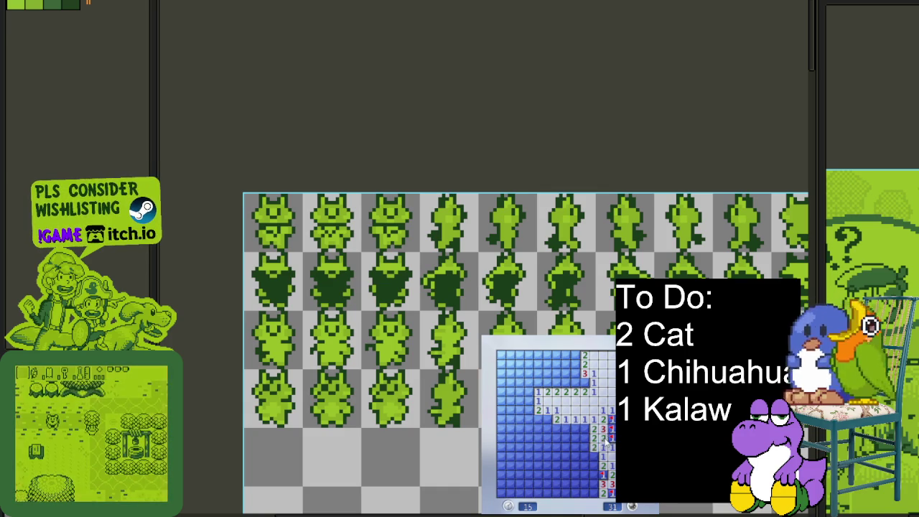
Step: Clear the middle-right area, flagging the mines around the opened cells
click(591, 474)
right_click(594, 494)
click(589, 493)
click(580, 476)
right_click(585, 456)
right_click(585, 446)
right_click(580, 429)
right_click(557, 429)
click(573, 437)
right_click(557, 438)
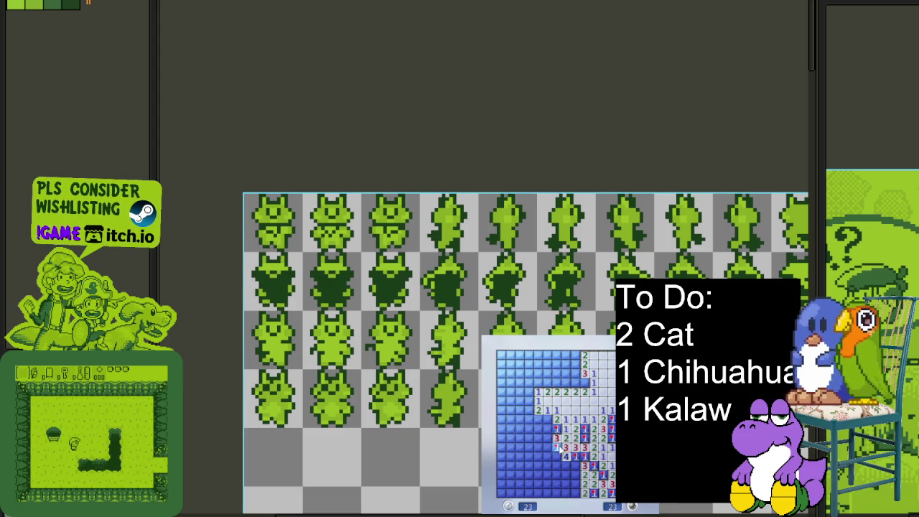
right_click(557, 456)
right_click(547, 419)
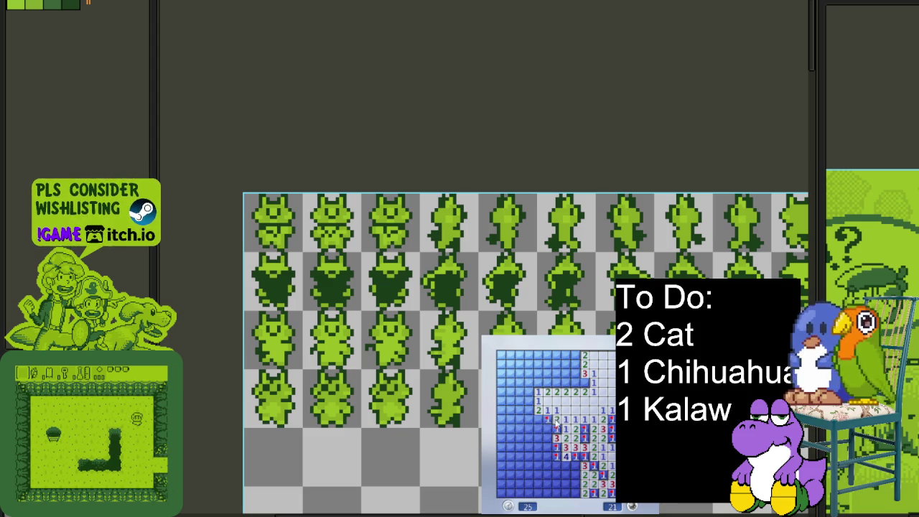
click(538, 430)
Step: Work leftward, flagging deduced mines and opening the far-left column
right_click(537, 447)
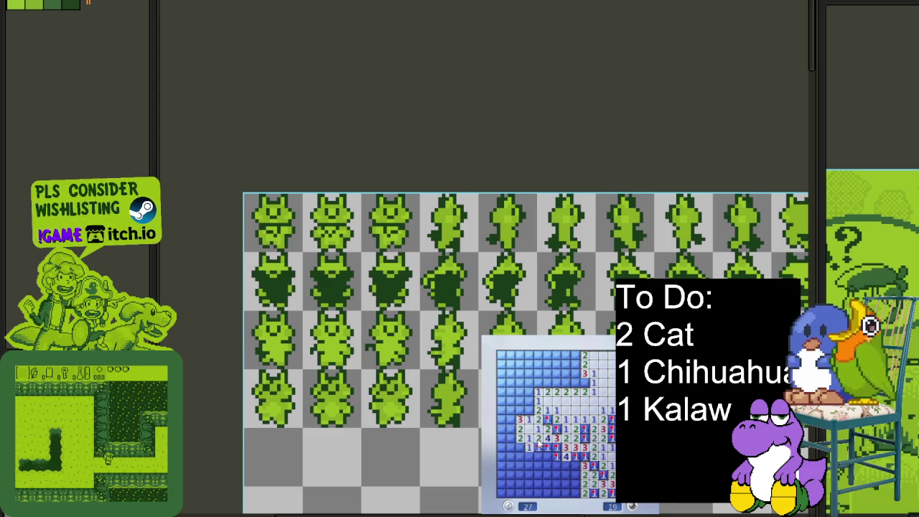
right_click(521, 429)
click(532, 453)
click(536, 457)
right_click(565, 466)
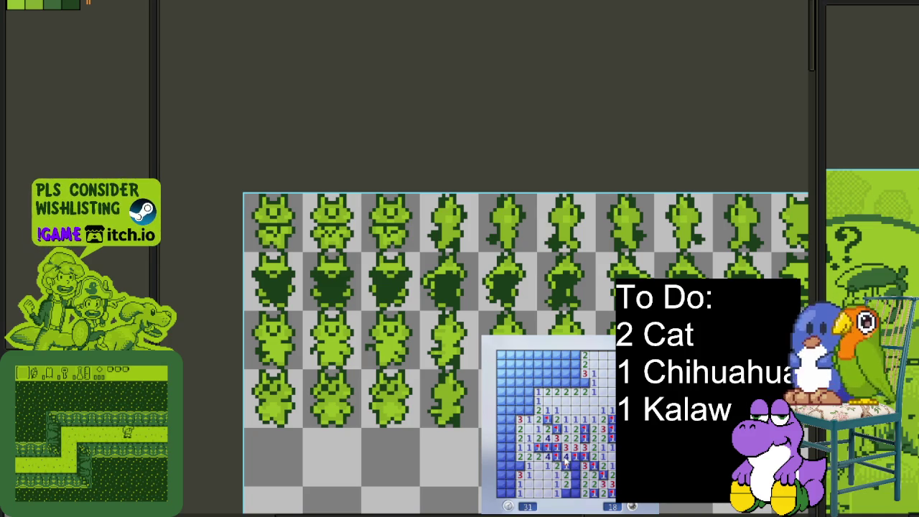
click(573, 466)
right_click(577, 482)
right_click(569, 494)
right_click(528, 471)
right_click(515, 468)
right_click(511, 468)
click(502, 490)
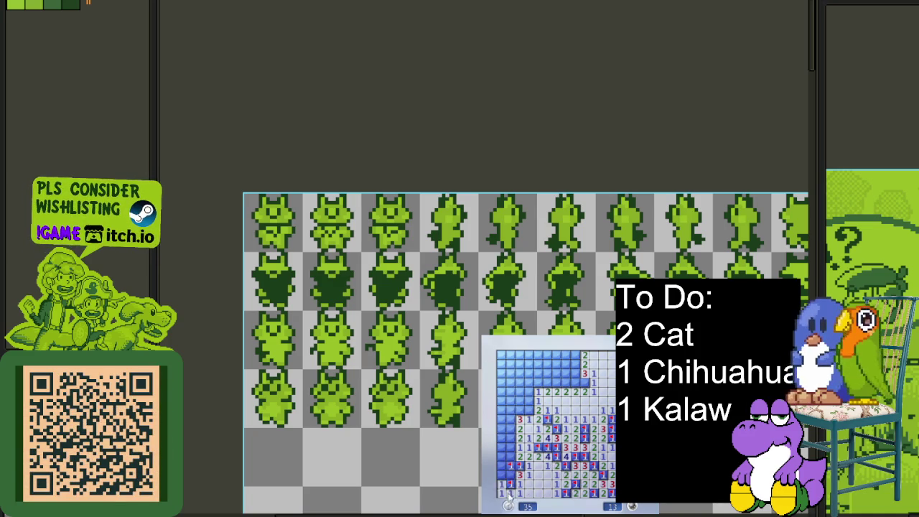
click(502, 477)
click(503, 448)
Step: Flag the upper-row mines, open the last safe cells to win, then start a fresh game
right_click(510, 437)
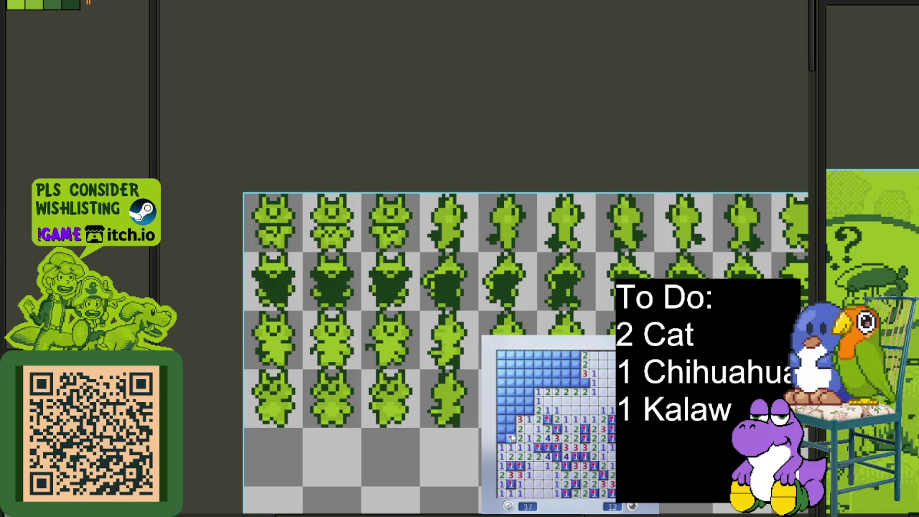
click(502, 431)
click(502, 419)
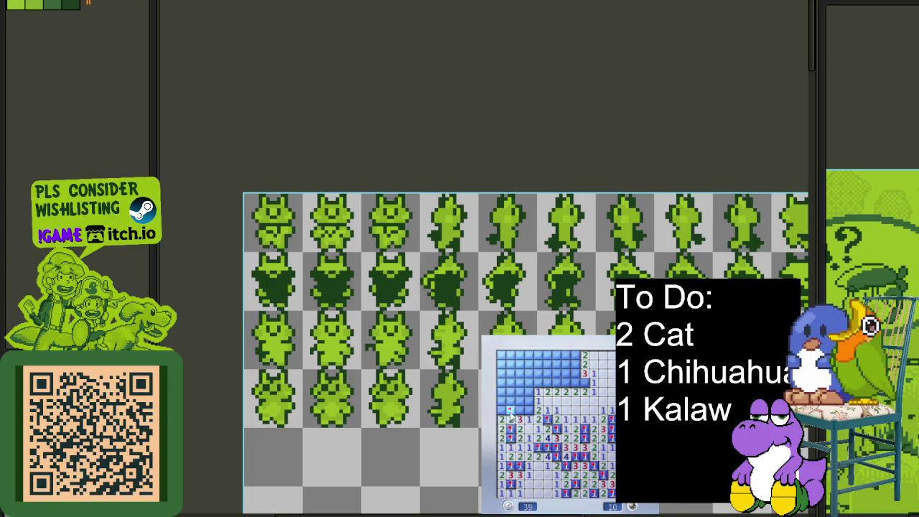
right_click(527, 411)
click(518, 401)
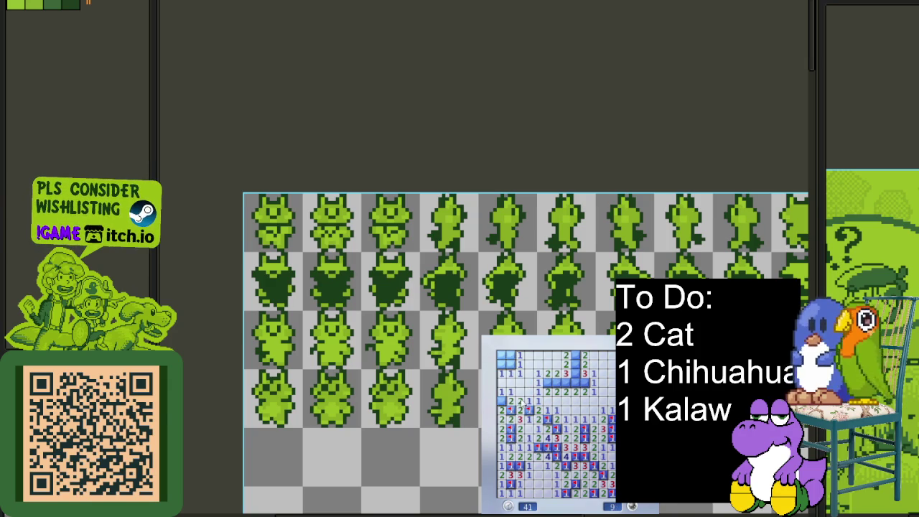
right_click(549, 383)
right_click(558, 383)
right_click(573, 383)
right_click(580, 383)
click(576, 374)
click(507, 356)
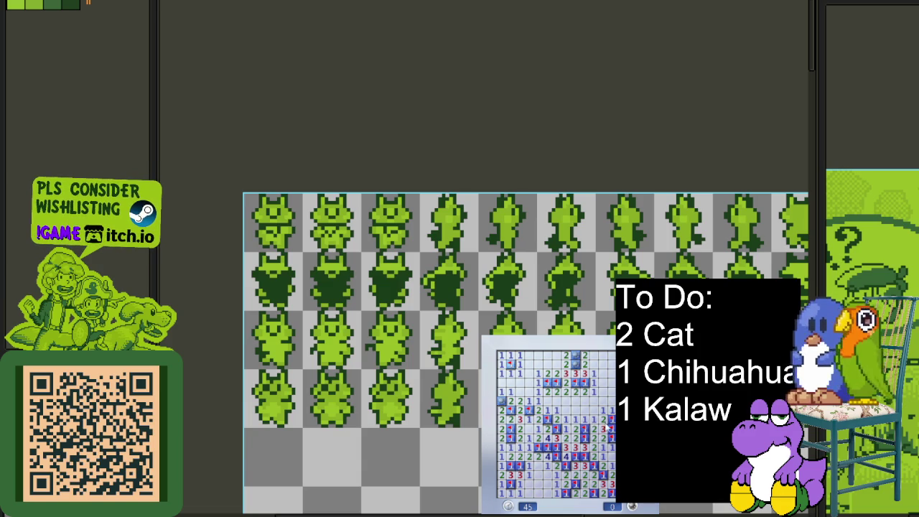
key(F2)
Step: Open the fresh Minesweeper board and clear the bottom and left areas, flagging deduced mines
click(585, 445)
right_click(603, 475)
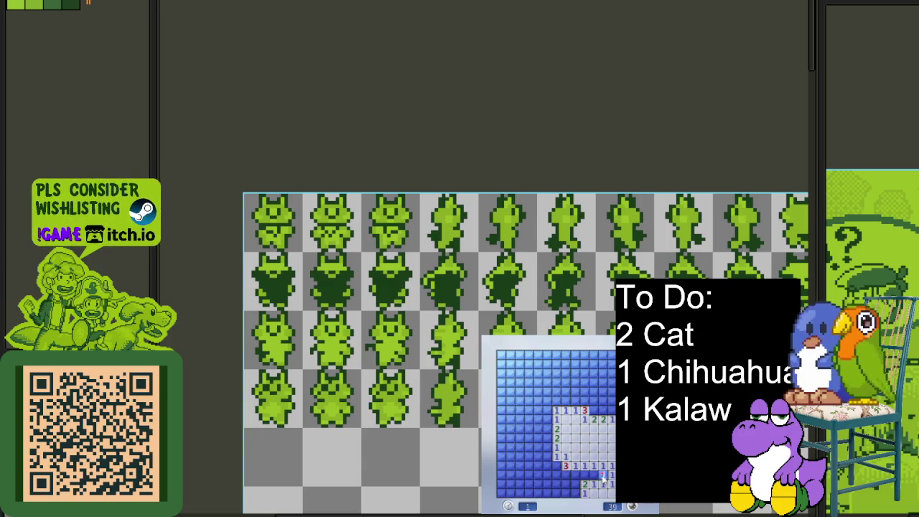
right_click(575, 474)
click(575, 484)
click(566, 475)
right_click(566, 493)
right_click(557, 466)
right_click(556, 475)
right_click(556, 484)
click(547, 466)
right_click(547, 438)
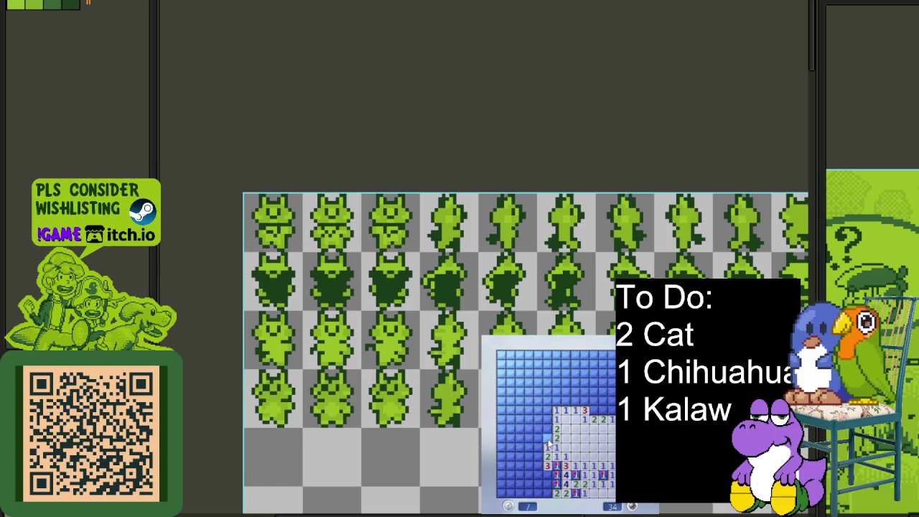
right_click(547, 428)
click(540, 430)
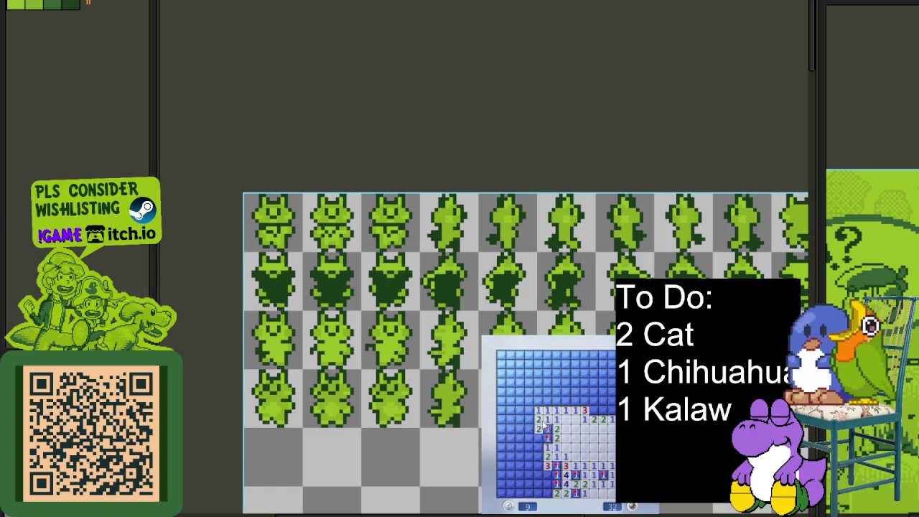
click(534, 442)
click(530, 457)
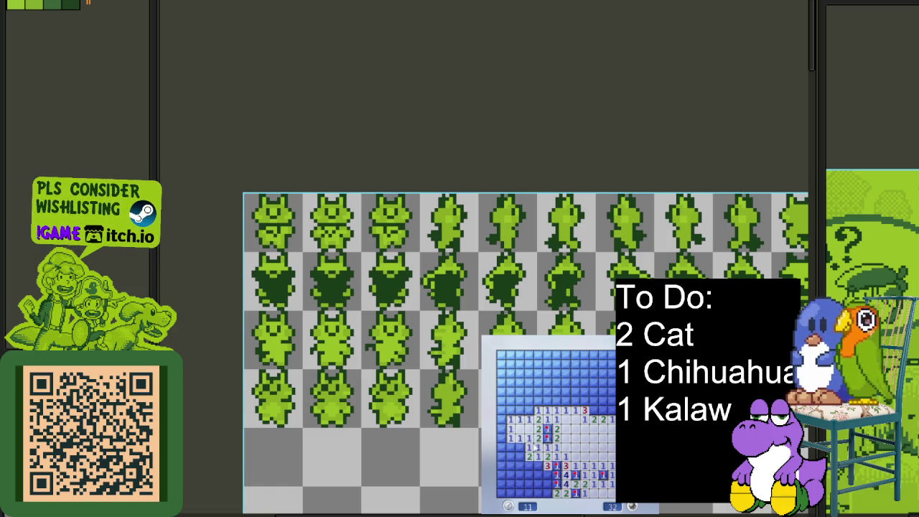
right_click(538, 466)
click(529, 465)
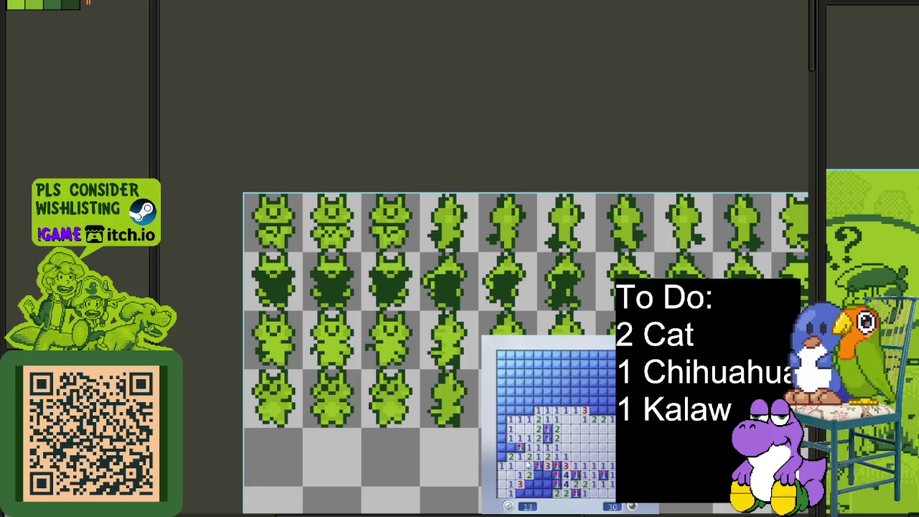
right_click(528, 485)
right_click(524, 495)
click(543, 478)
right_click(549, 496)
click(512, 451)
click(507, 438)
right_click(501, 458)
Step: Clear the top-left and top-right areas of the board and flag the remaining mines
click(511, 412)
click(532, 406)
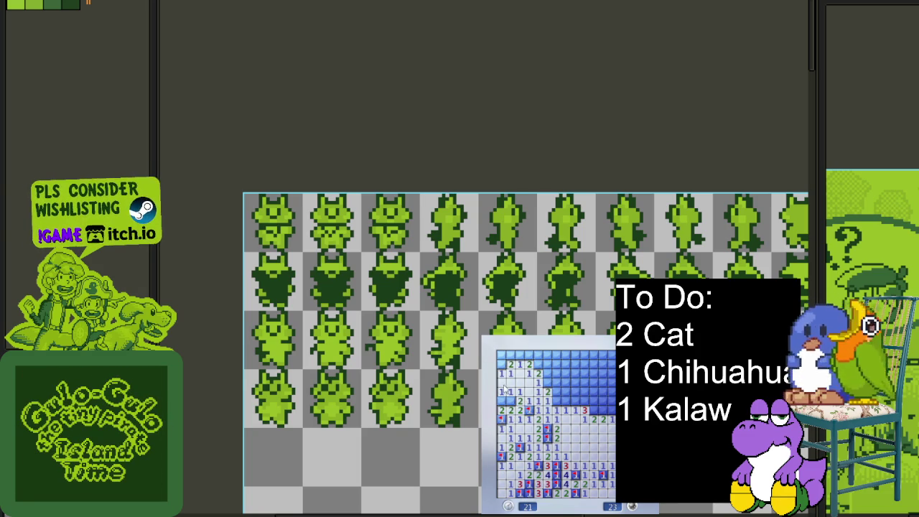
right_click(510, 401)
right_click(501, 364)
right_click(536, 364)
click(546, 372)
right_click(545, 382)
right_click(554, 400)
click(554, 392)
click(566, 392)
right_click(585, 391)
right_click(584, 382)
click(575, 381)
click(553, 366)
click(546, 362)
click(531, 357)
right_click(520, 356)
click(511, 364)
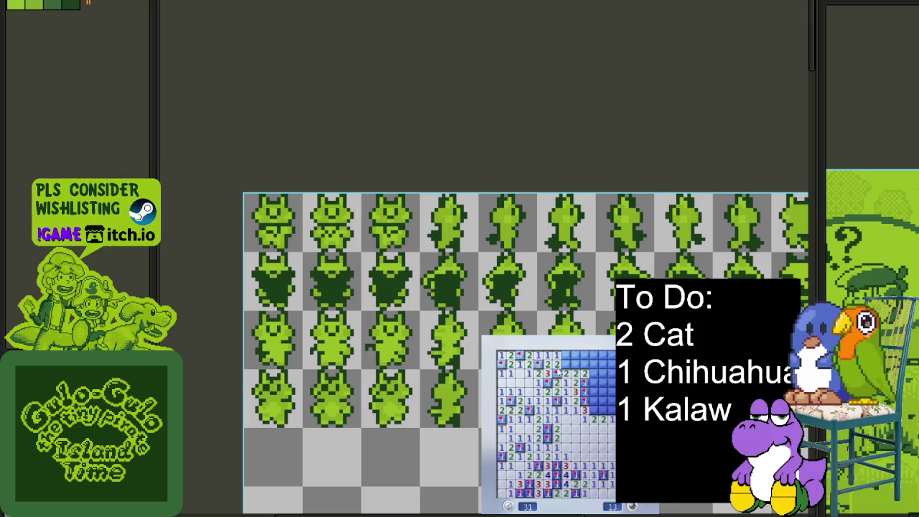
right_click(569, 395)
right_click(587, 417)
right_click(597, 409)
click(609, 408)
click(603, 401)
click(602, 374)
right_click(594, 376)
right_click(591, 376)
click(580, 359)
right_click(585, 367)
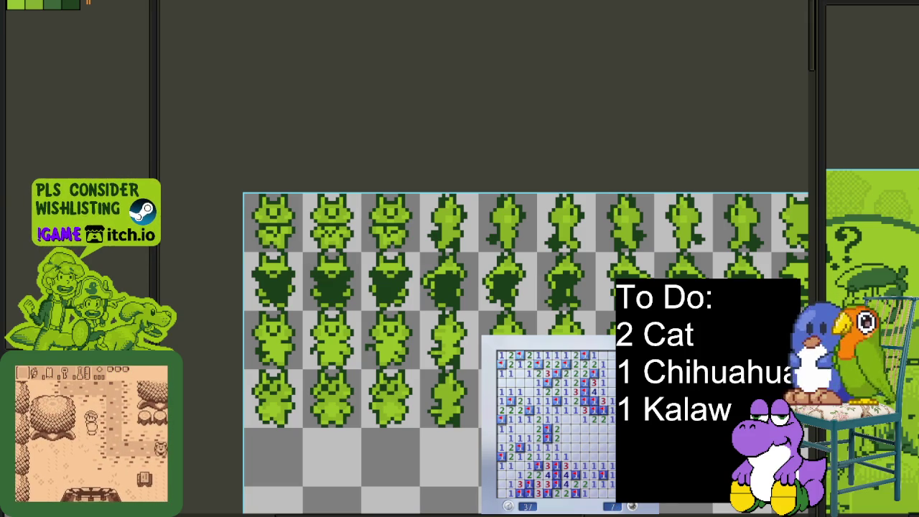
right_click(590, 380)
right_click(596, 391)
right_click(602, 402)
right_click(606, 412)
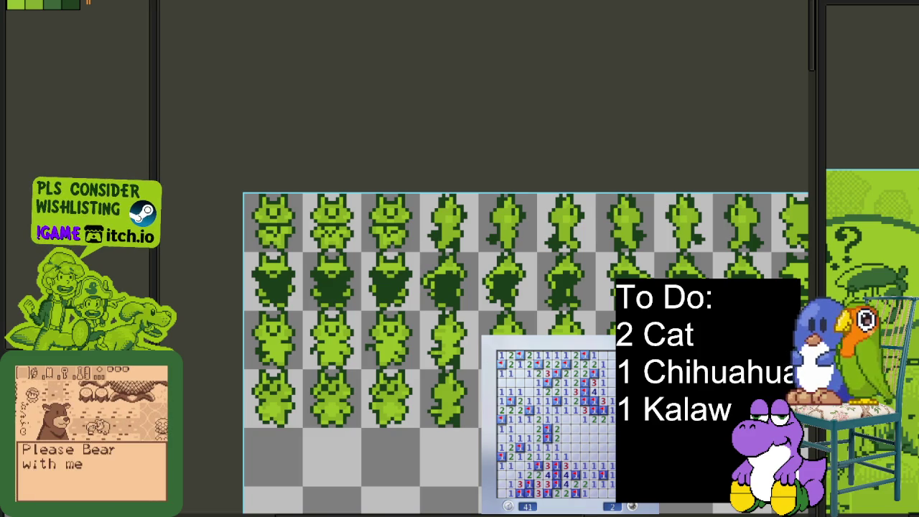
Step: Play another game until hitting a mine, start a fresh one, then leave Minesweeper for Aseprite
key(F2)
click(607, 460)
right_click(593, 466)
right_click(593, 484)
click(585, 471)
click(583, 487)
right_click(581, 486)
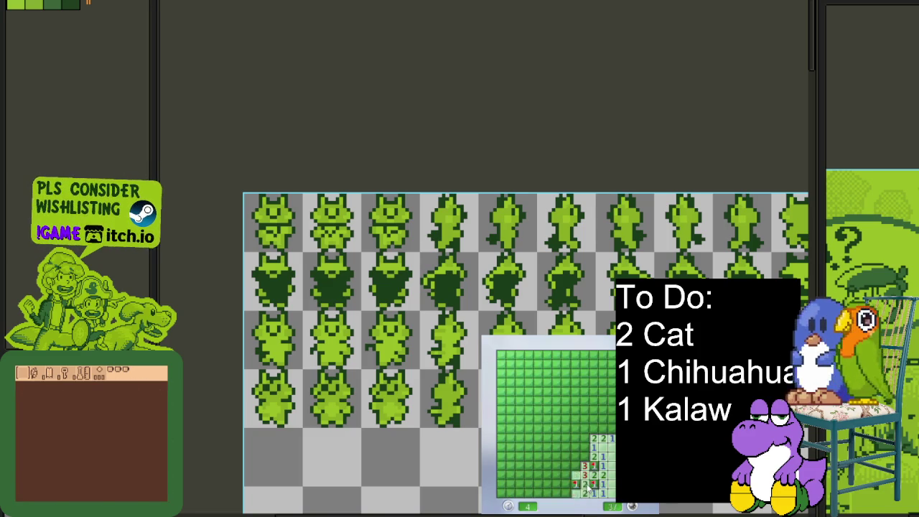
click(583, 480)
key(F2)
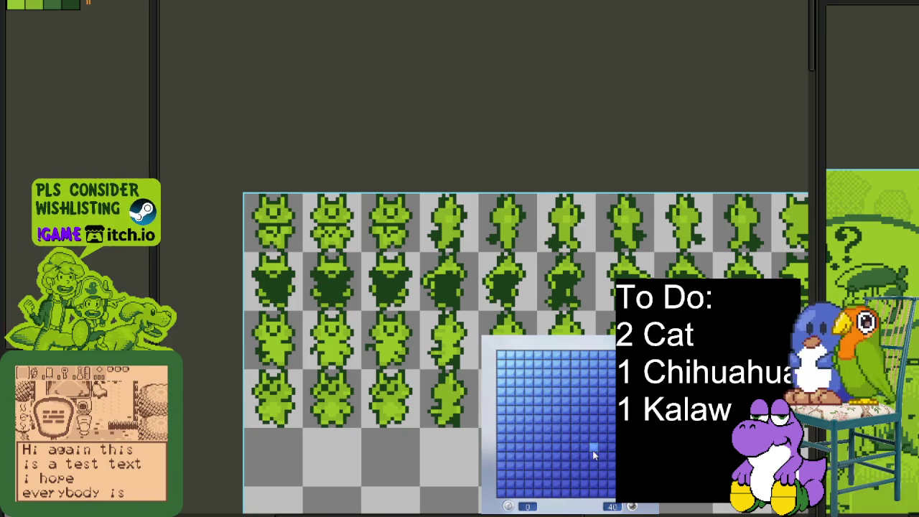
key(alt+Tab)
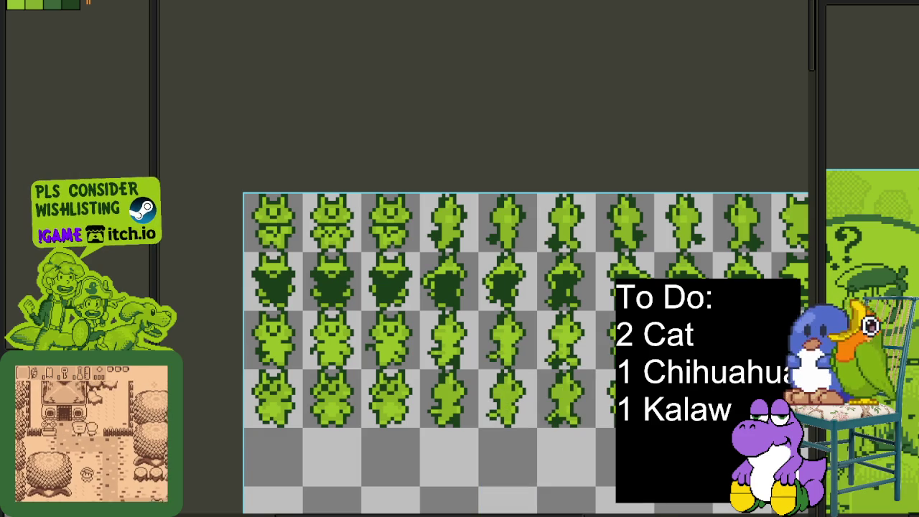
Step: Select the top three rows of cat frames on the Flattened layer and delete them
scroll(417, 224, down, 1)
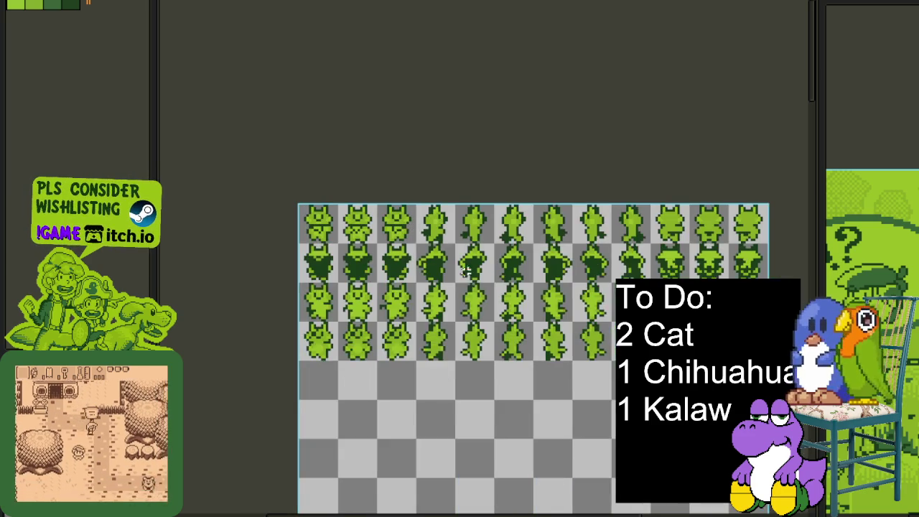
scroll(443, 281, up, 1)
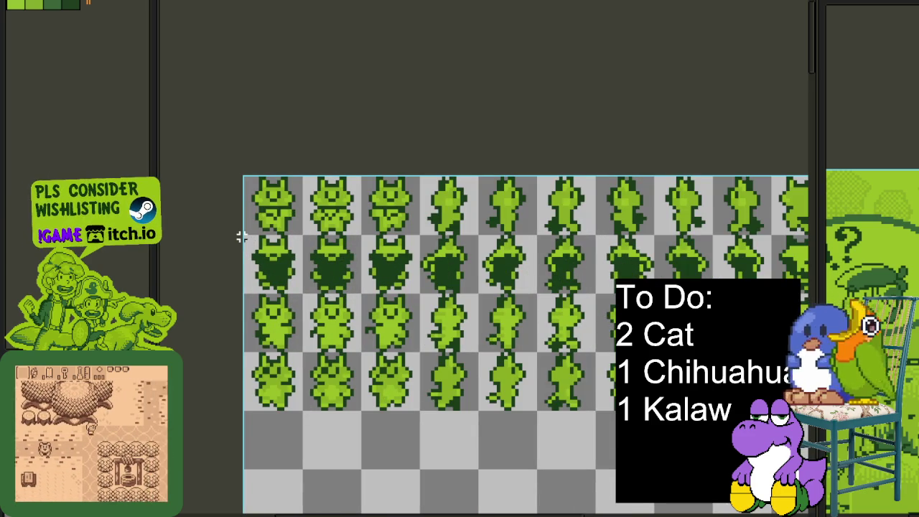
drag(245, 354, 559, 228)
click(562, 231)
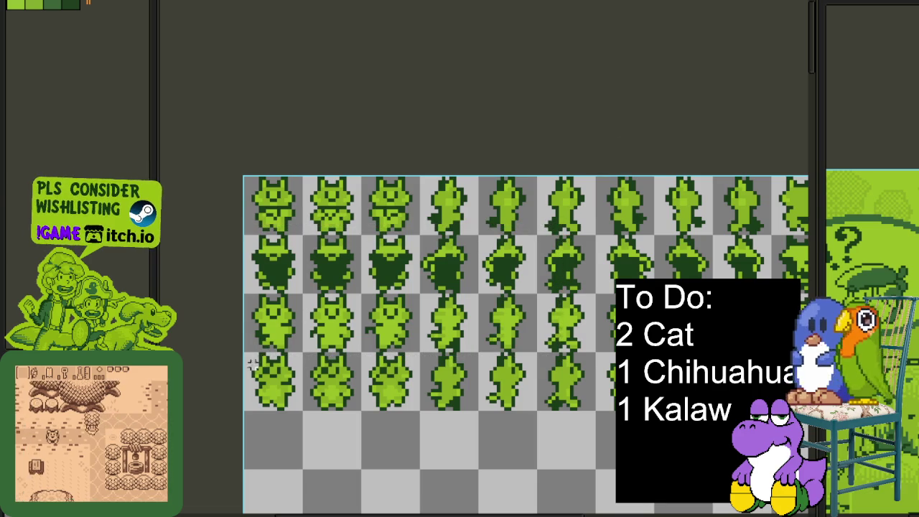
drag(246, 352, 359, 294)
scroll(398, 305, right, 2)
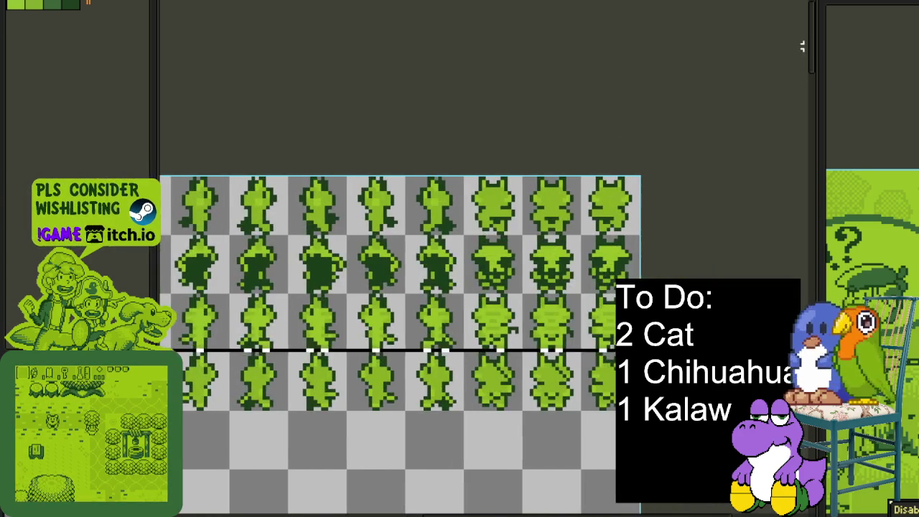
scroll(399, 305, down, 1)
key(Tab)
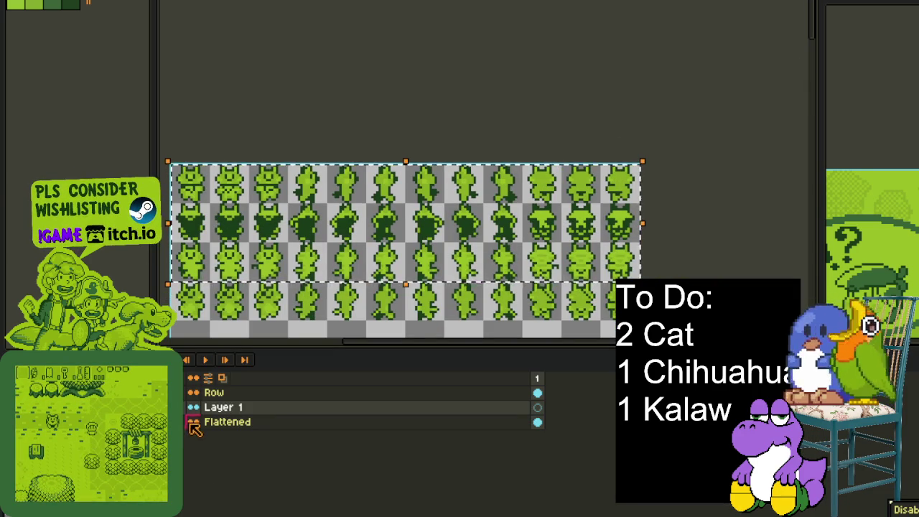
click(273, 422)
key(Delete)
Step: Move the remaining row of cat frames up to the top of the canvas
scroll(668, 276, down, 2)
scroll(667, 276, down, 2)
key(ctrl+a)
drag(266, 205, 275, 97)
key(ctrl+d)
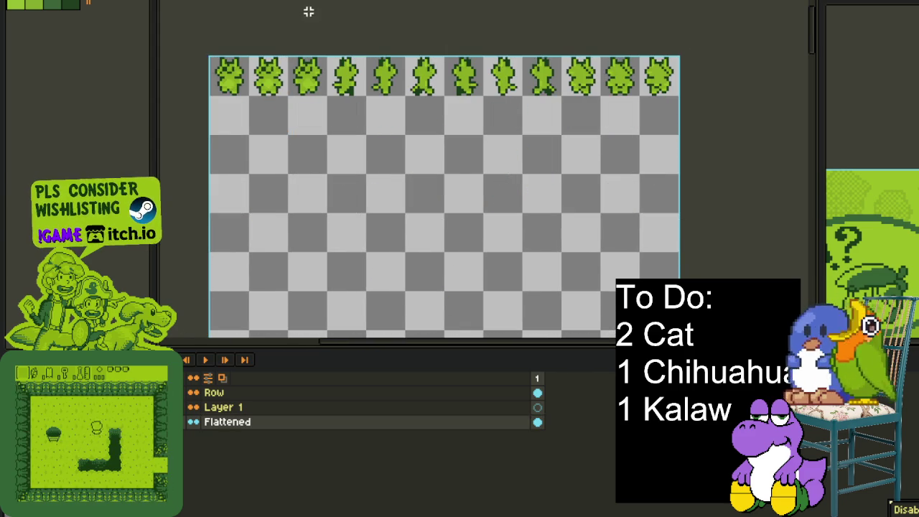
drag(308, 11, 390, 76)
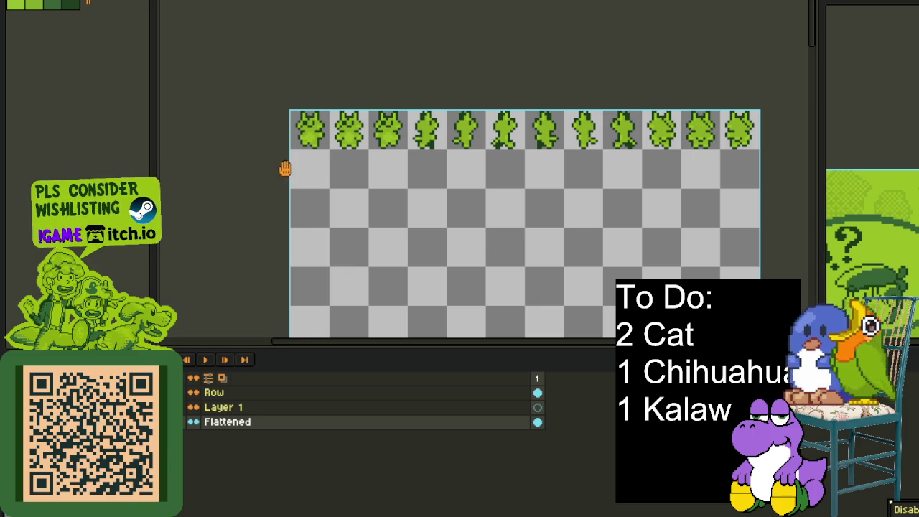
scroll(309, 201, up, 1)
Step: Hide the timeline and erase an outlined part of the first front-facing cat's head
scroll(330, 138, up, 2)
key(Tab)
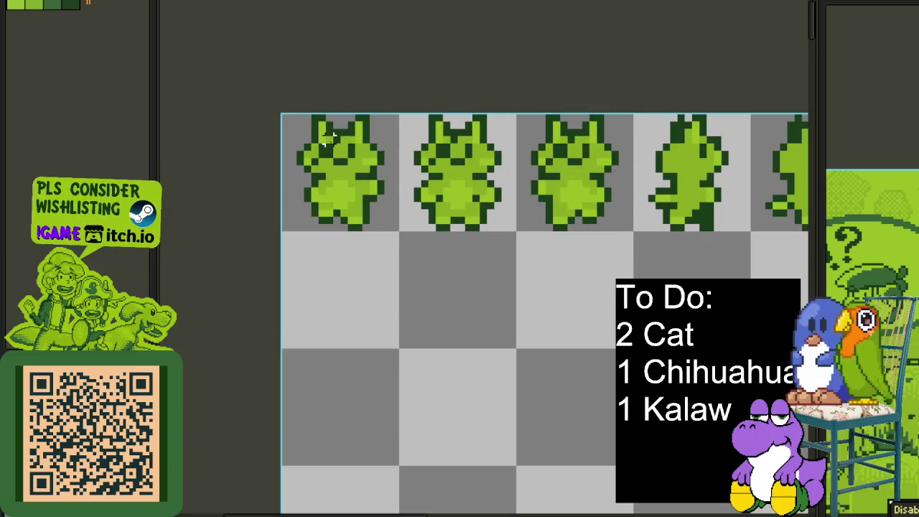
scroll(356, 198, up, 3)
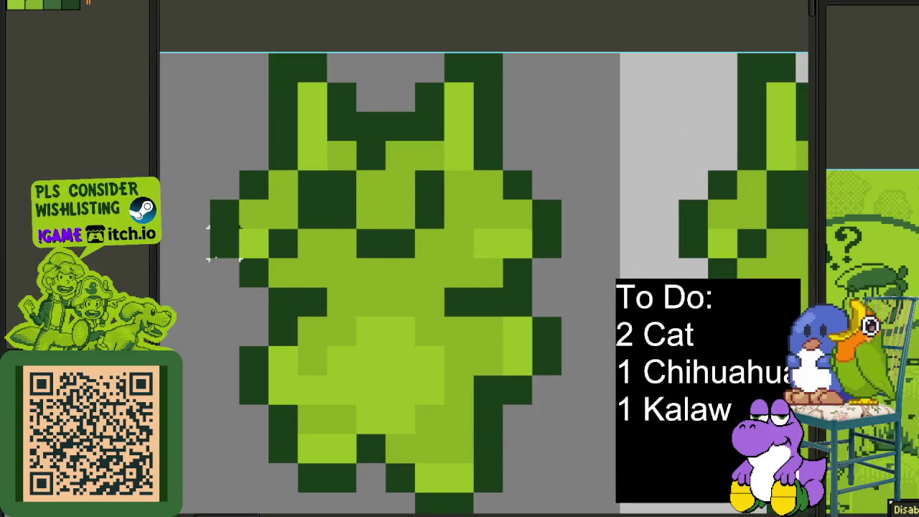
drag(259, 211, 306, 224)
drag(223, 75, 422, 284)
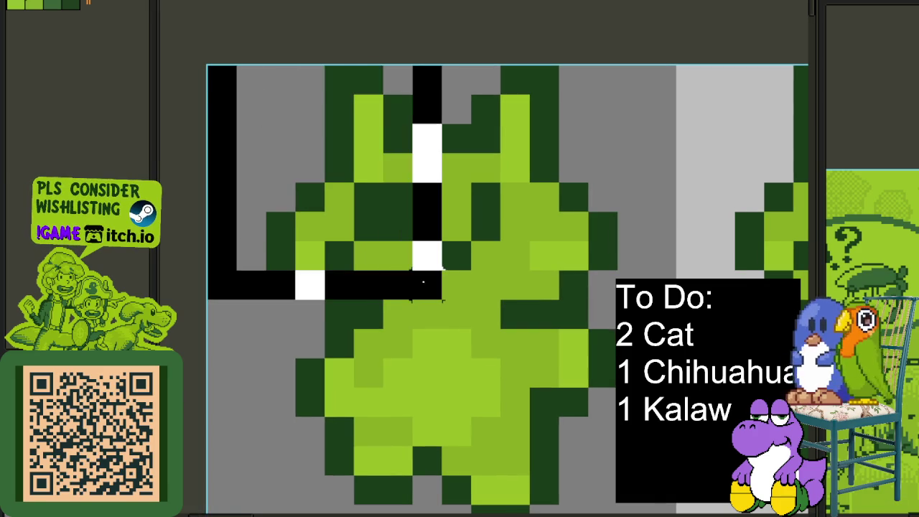
key(Delete)
Step: Copy the first frame's head onto the second front-facing cat frame
drag(616, 268, 185, 31)
scroll(310, 21, down, 1)
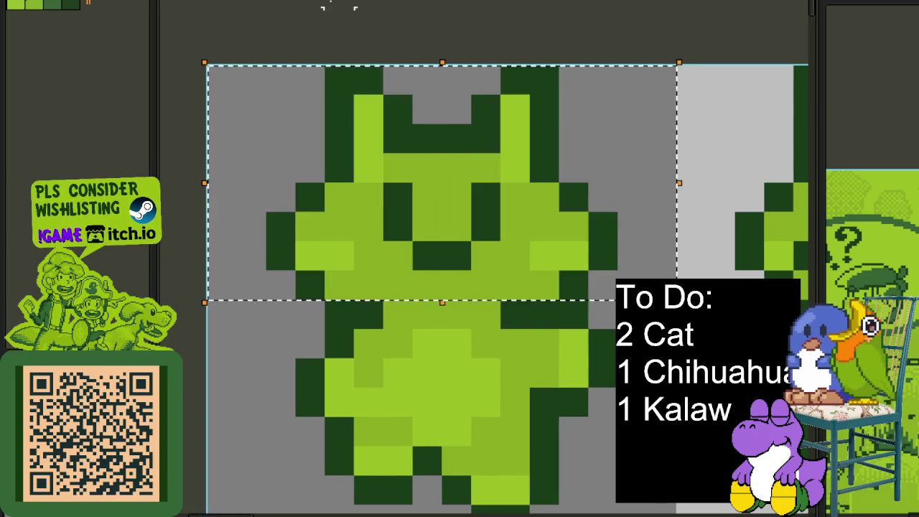
scroll(352, 10, down, 1)
scroll(285, 112, down, 1)
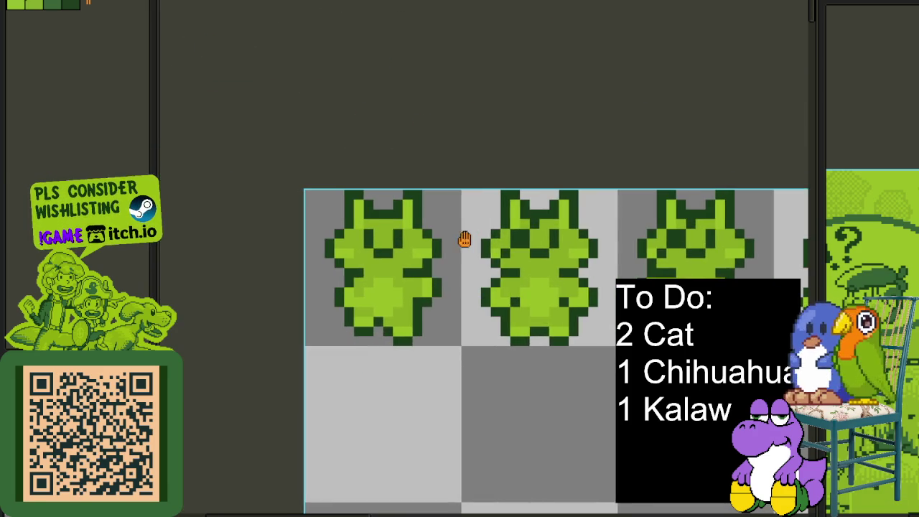
scroll(464, 240, up, 1)
scroll(443, 260, up, 1)
drag(468, 266, 207, 159)
scroll(194, 130, down, 1)
scroll(267, 94, down, 1)
drag(267, 154, 508, 166)
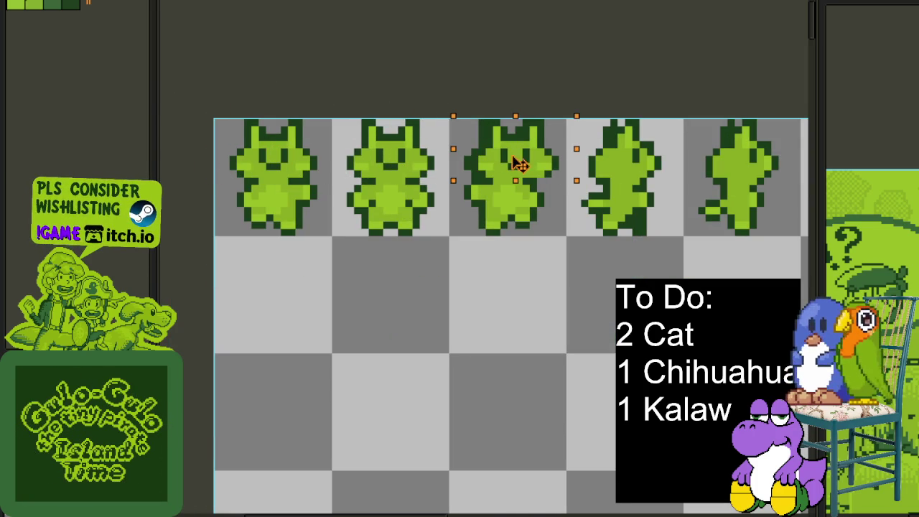
scroll(568, 73, down, 1)
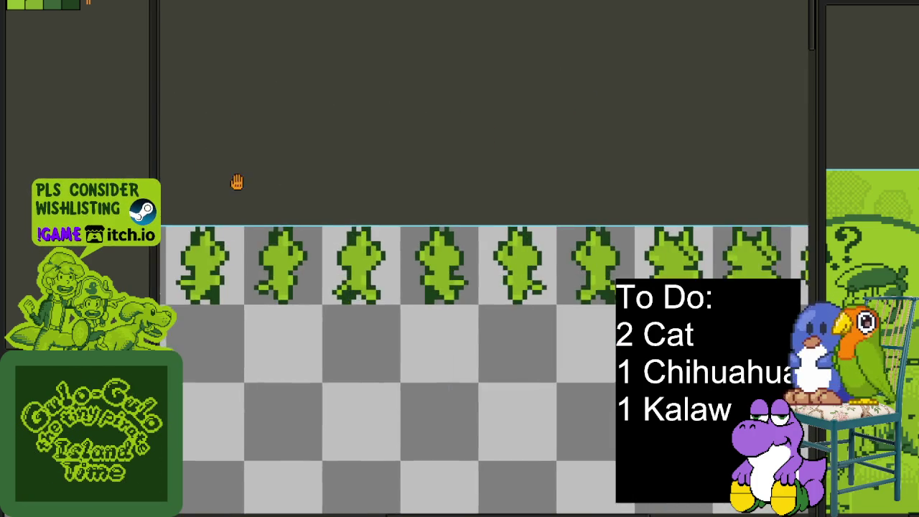
Step: Copy the left half of the back-view head onto its right side for symmetry
scroll(461, 240, up, 2)
scroll(452, 225, up, 1)
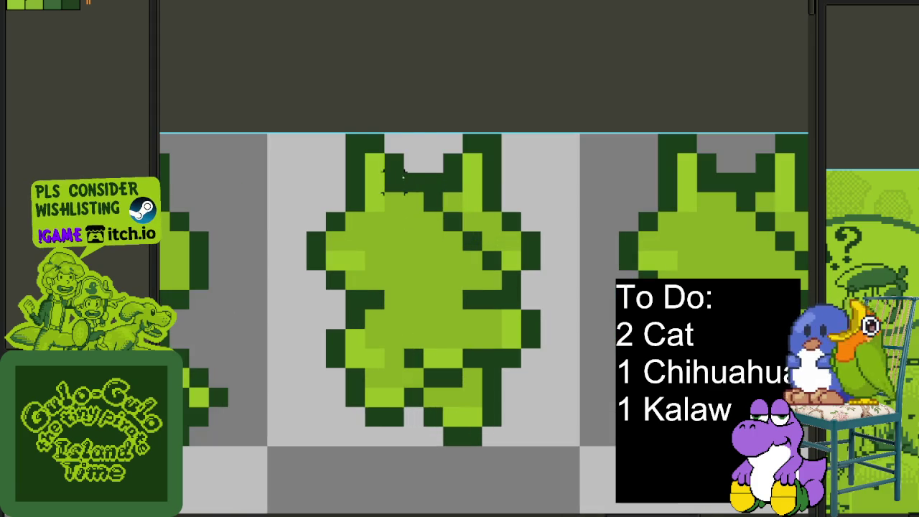
drag(267, 135, 427, 287)
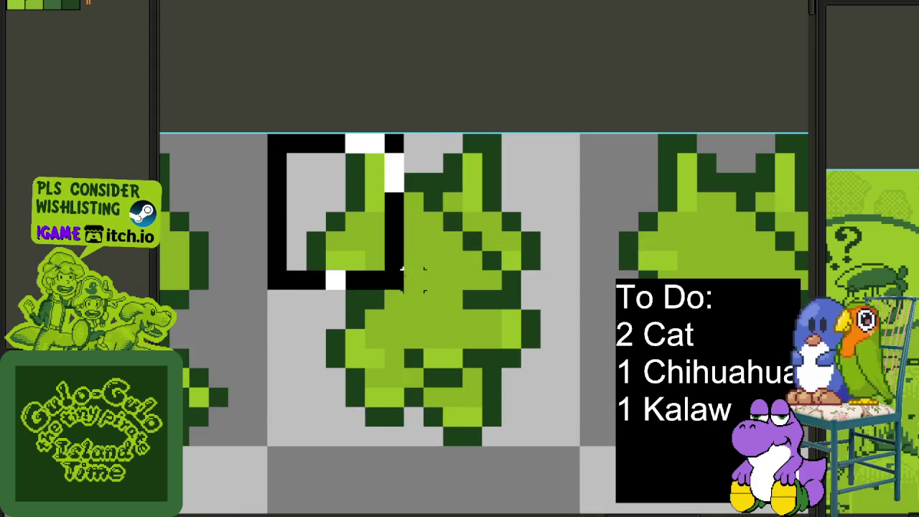
click(500, 231)
key(ctrl+z)
drag(402, 240, 555, 241)
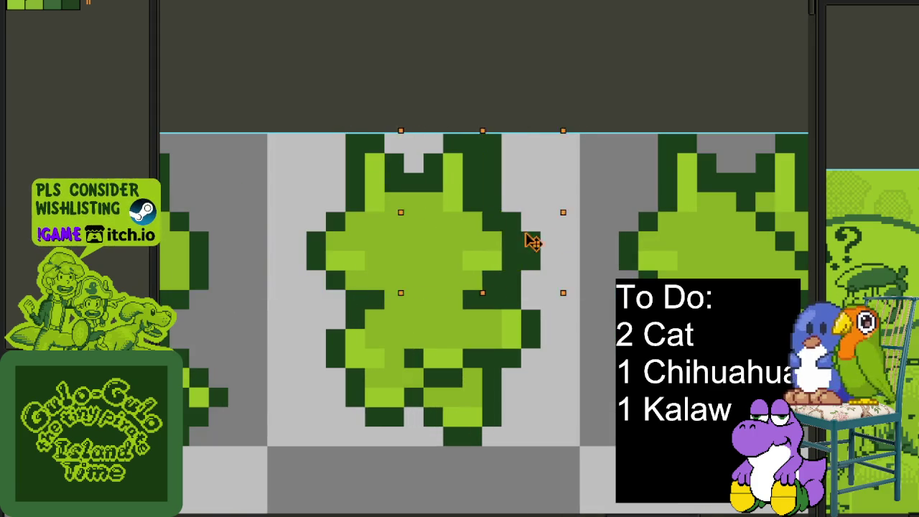
click(608, 201)
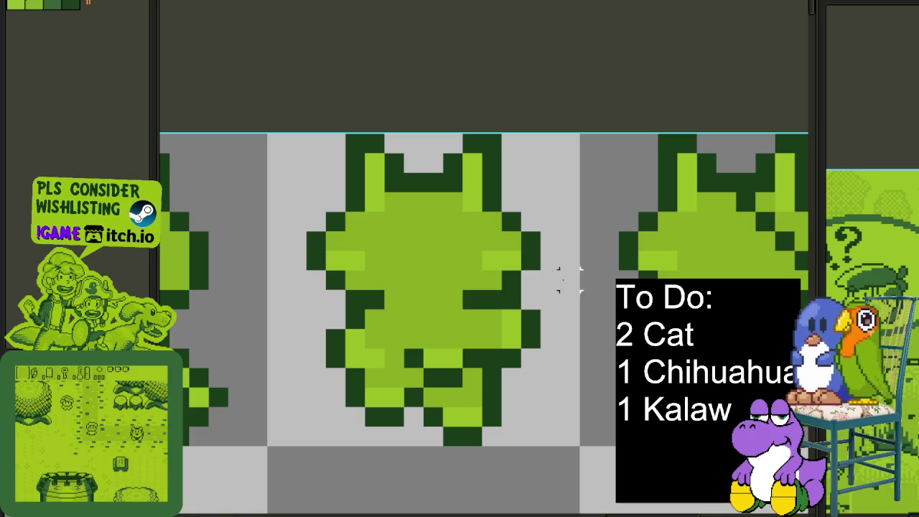
Step: Copy the back-view cat's head onto the fourth frame
drag(579, 288, 267, 134)
scroll(276, 138, down, 3)
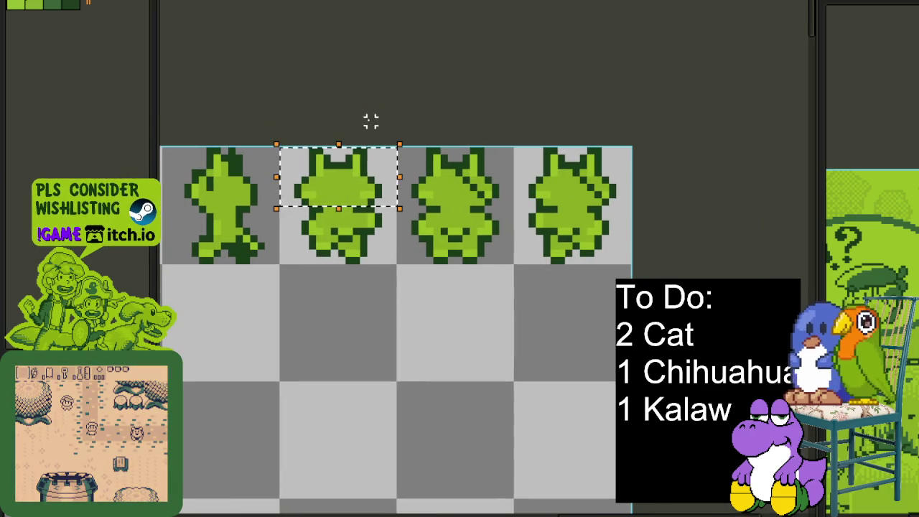
drag(391, 197, 589, 194)
click(523, 105)
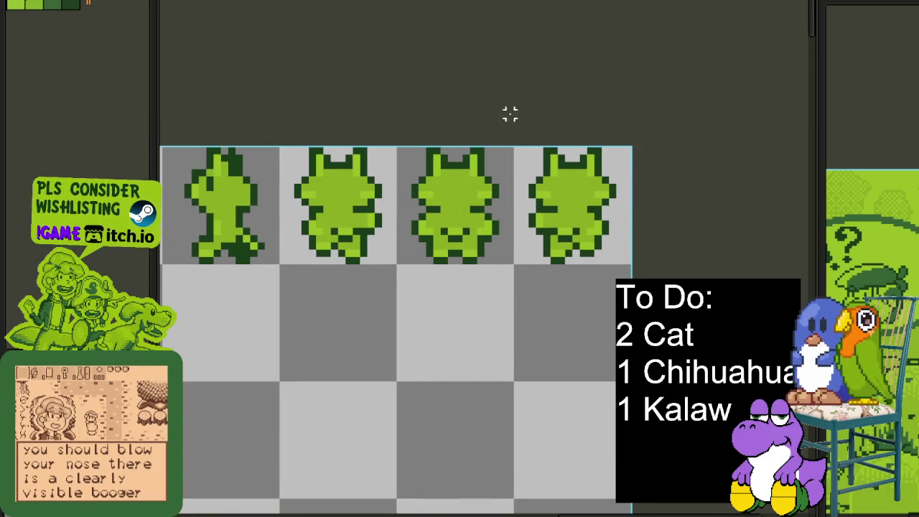
Step: Save the sprite sheet
scroll(517, 170, down, 2)
scroll(420, 222, left, 5)
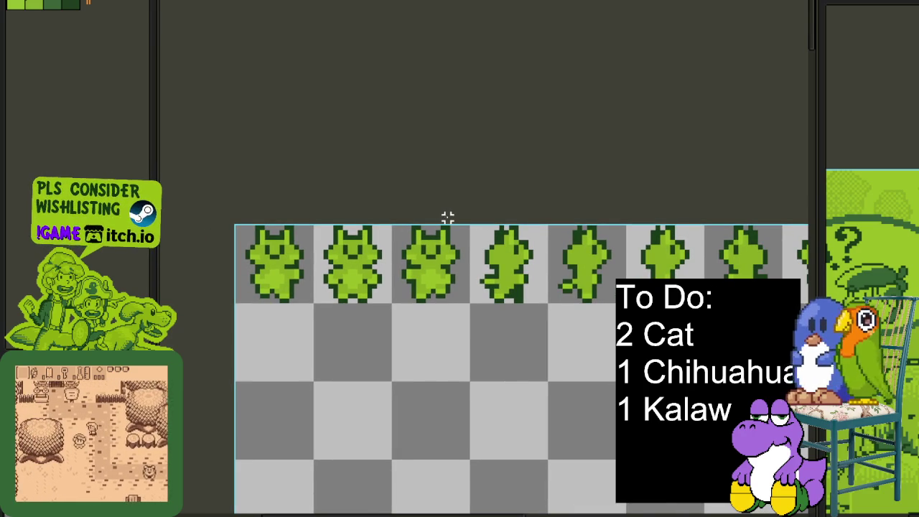
key(ctrl+s)
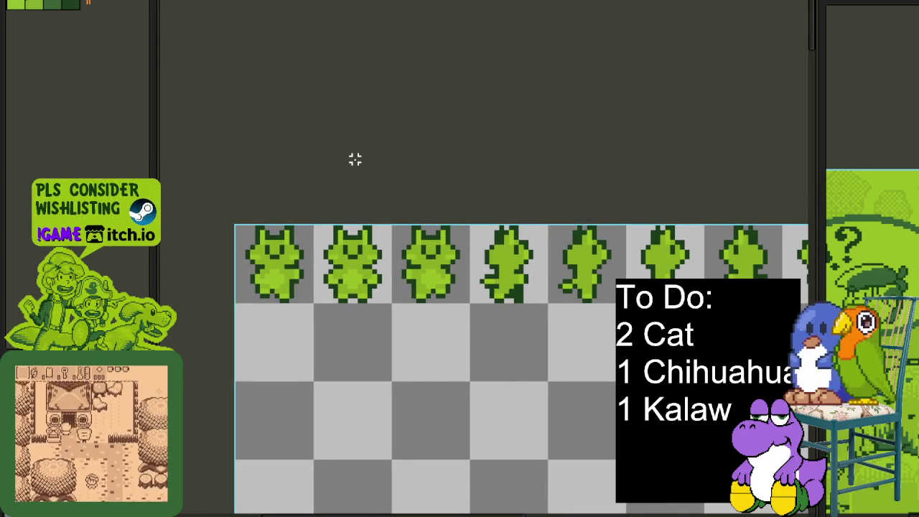
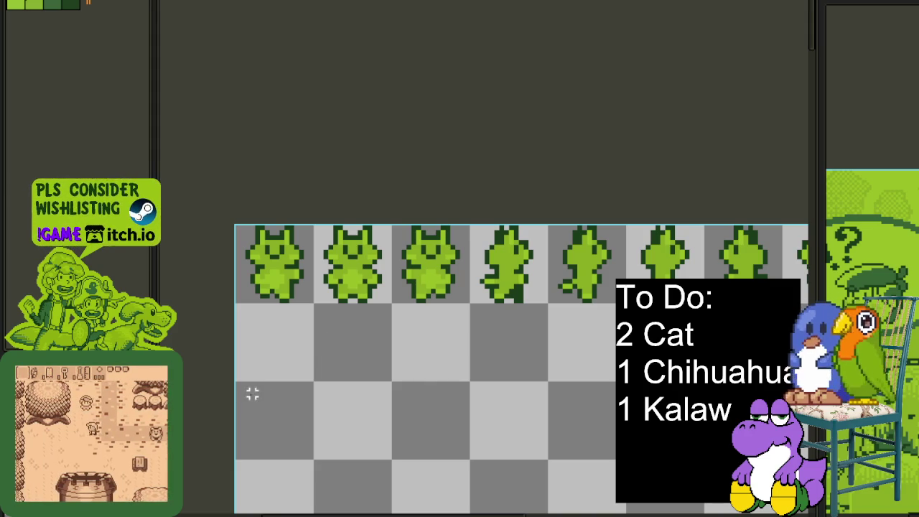
Step: Pan across the cat sprite sheet, try marquee selections on the first frame, then deselect
mouse_move(226, 381)
mouse_down()
mouse_move(212, 265)
mouse_move(267, 290)
mouse_up()
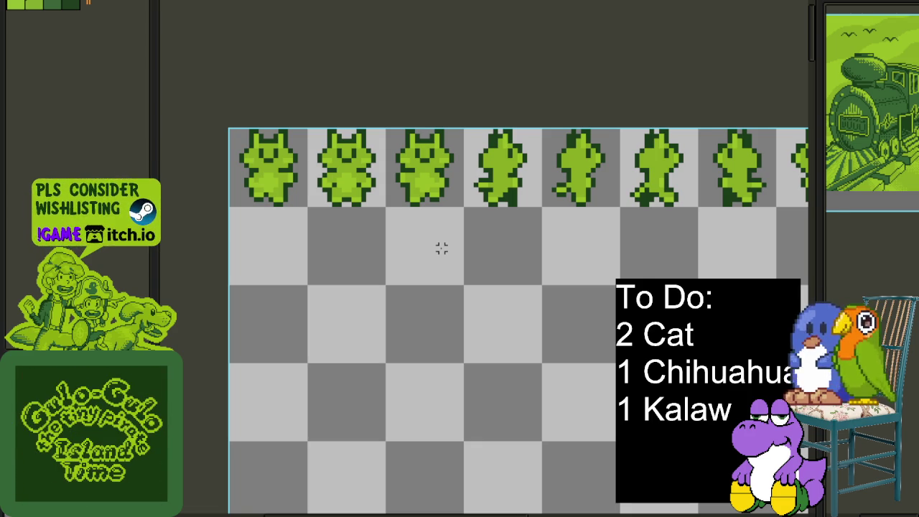
scroll(252, 223, up, 1)
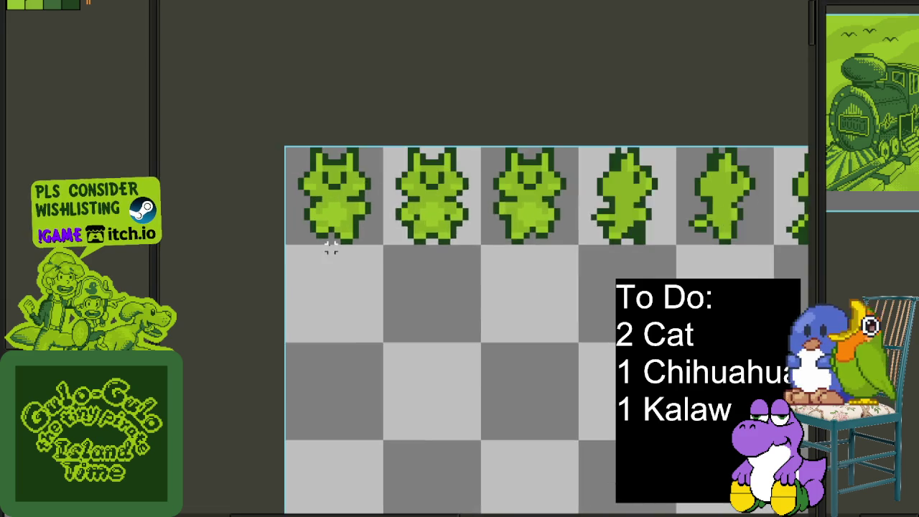
scroll(328, 241, up, 1)
drag(366, 239, 392, 309)
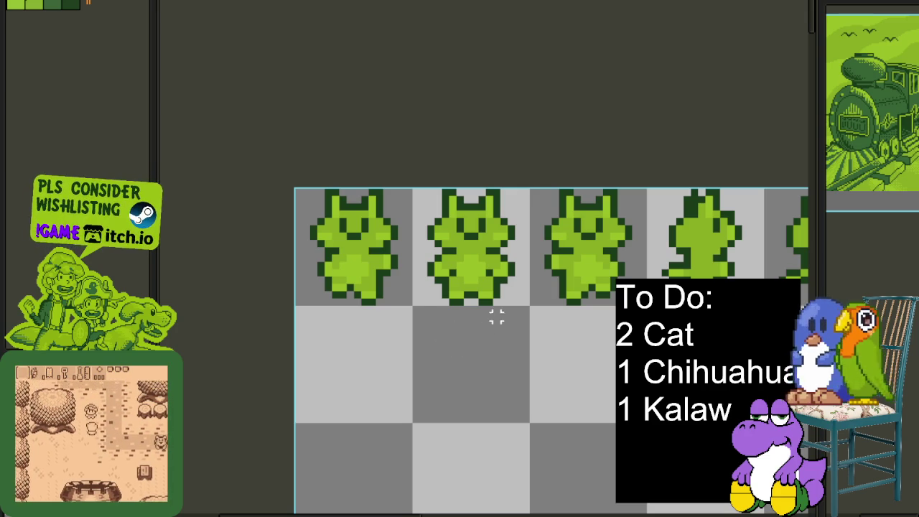
scroll(423, 258, up, 1)
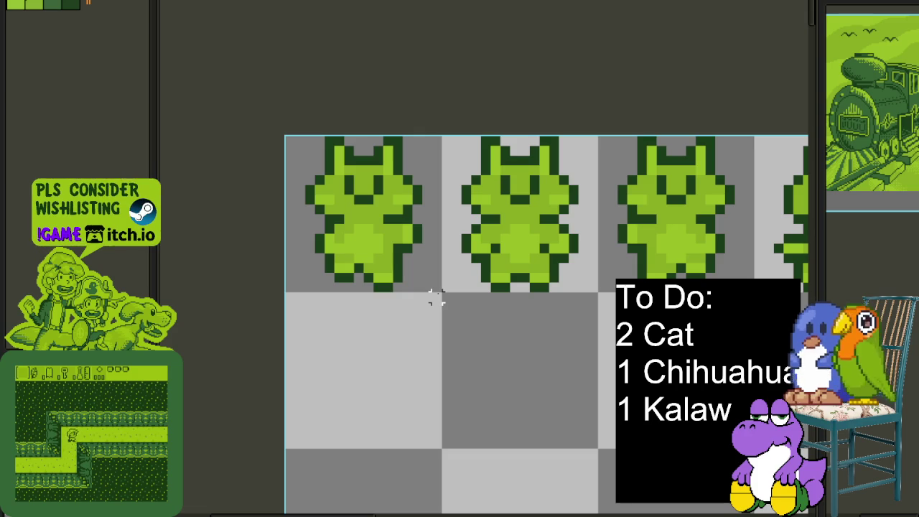
drag(436, 286, 255, 118)
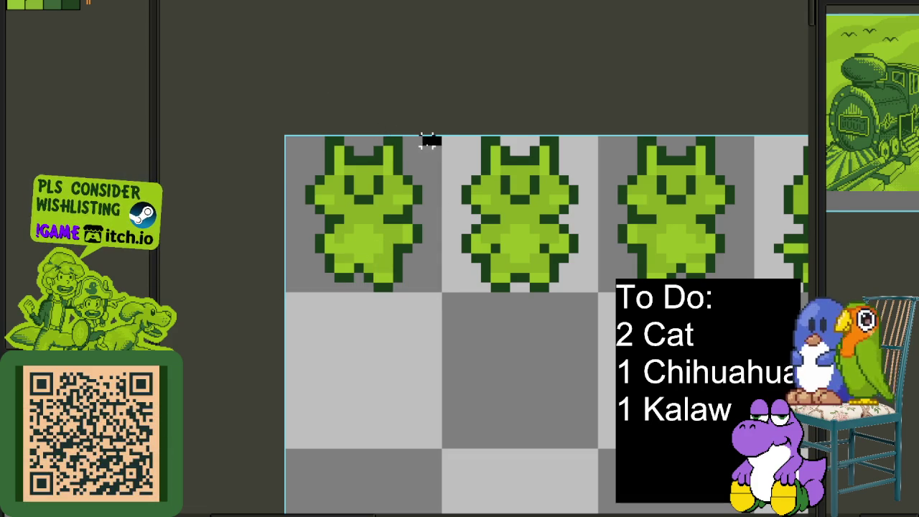
drag(404, 165, 408, 174)
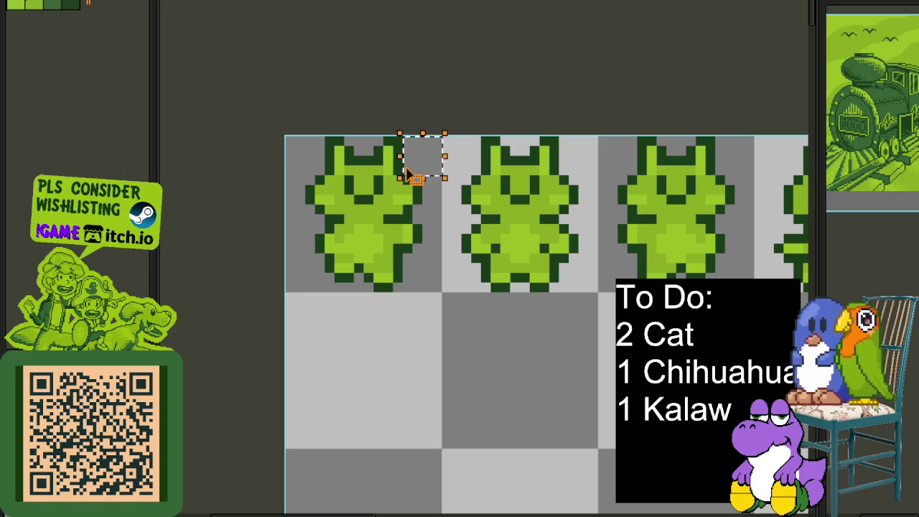
scroll(428, 239, up, 1)
click(426, 232)
scroll(488, 357, up, 1)
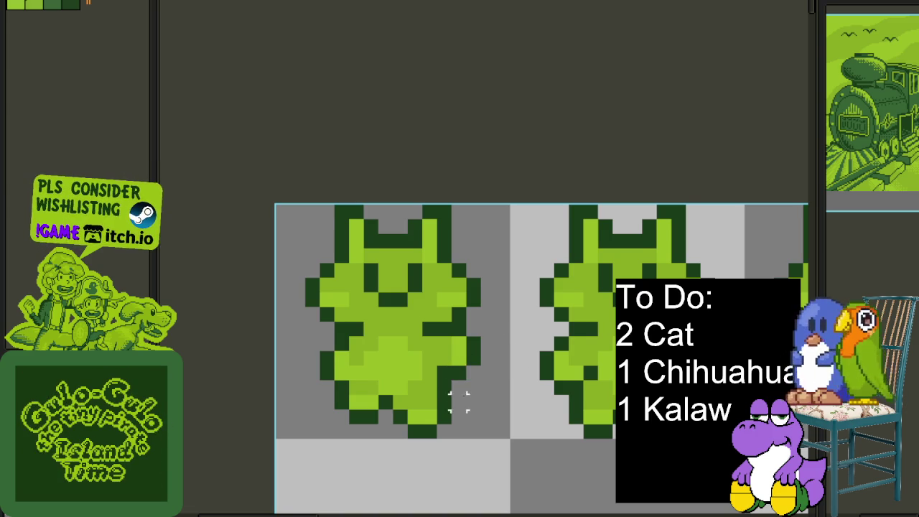
scroll(460, 390, down, 2)
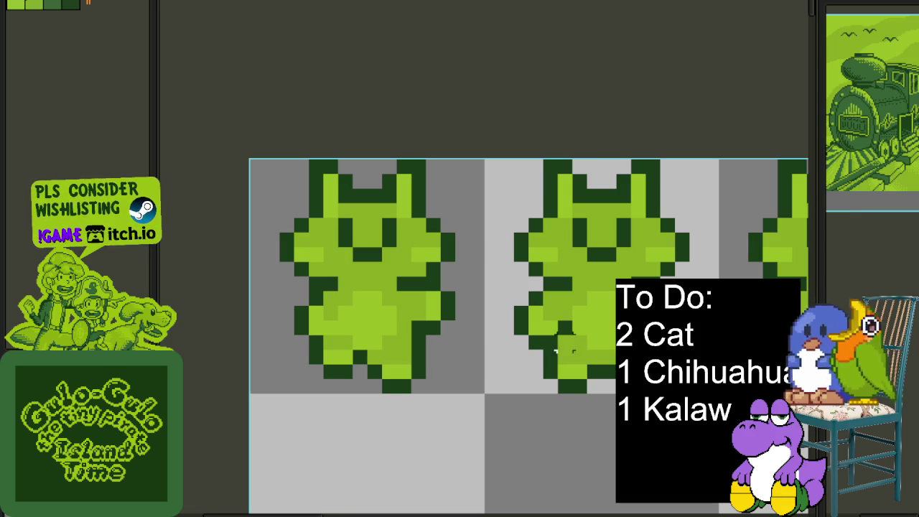
Step: In Minesweeper, flag mines and reveal cells down the minefield's right column
right_click(612, 447)
click(612, 456)
click(612, 438)
right_click(612, 429)
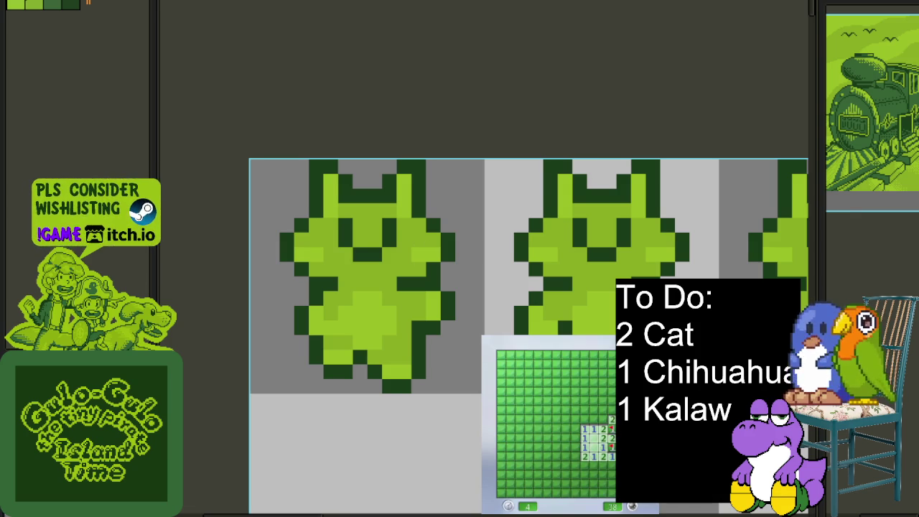
click(607, 470)
right_click(611, 465)
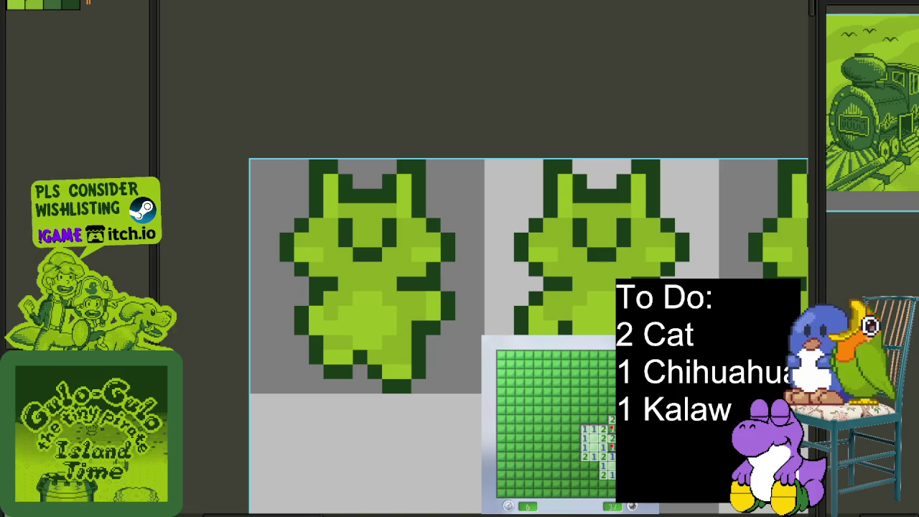
right_click(594, 465)
click(593, 475)
click(593, 479)
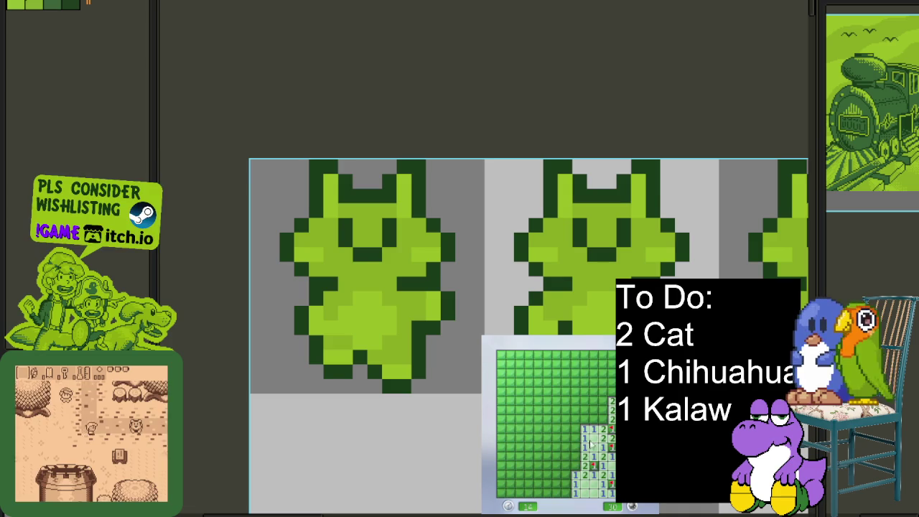
Step: Reveal safe cells across the lower middle and top-right of the minefield
click(578, 456)
click(567, 457)
click(570, 478)
click(561, 476)
click(561, 486)
click(555, 475)
click(557, 470)
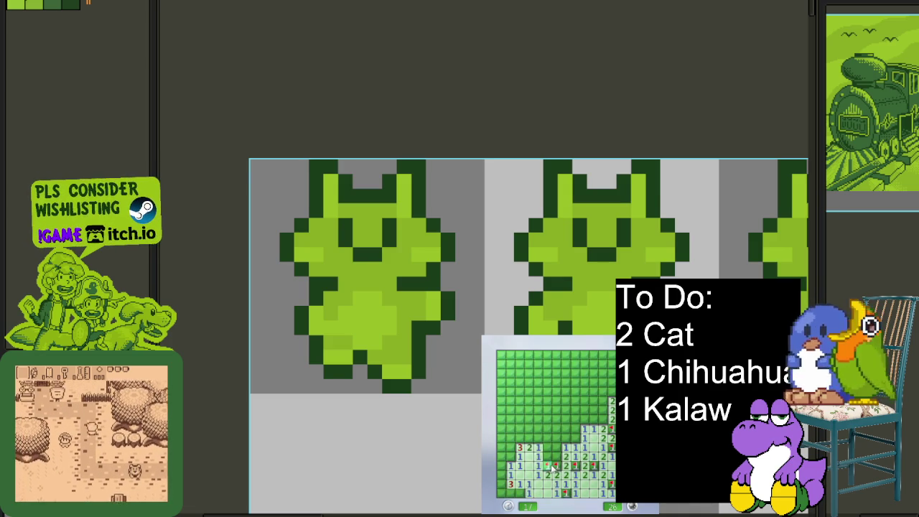
click(557, 463)
click(579, 413)
click(596, 400)
Step: Flag mines along the top row and left column, revealing safe cells beside them
right_click(565, 400)
right_click(537, 409)
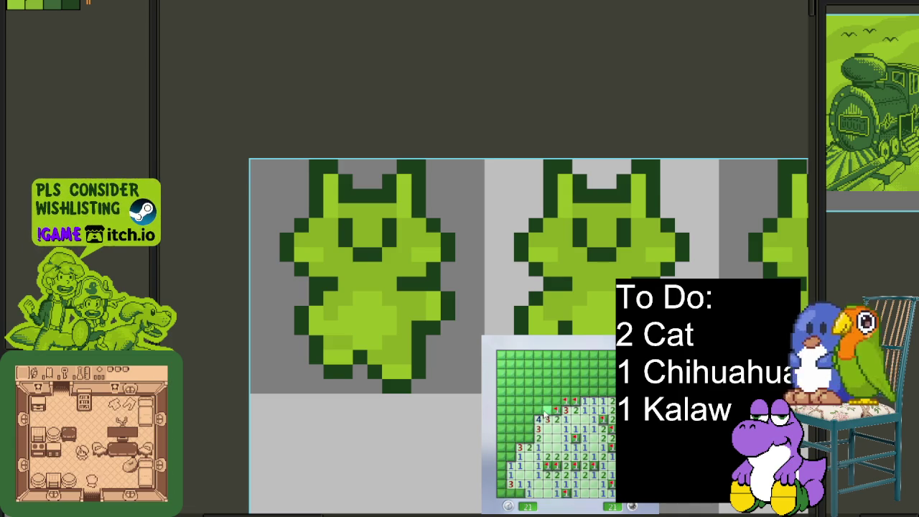
right_click(529, 419)
right_click(530, 429)
right_click(528, 437)
click(512, 456)
click(512, 439)
click(503, 447)
Step: Clear the left edge and lower-left of the minefield, flagging suspected mines
right_click(510, 457)
click(504, 465)
click(504, 447)
click(503, 438)
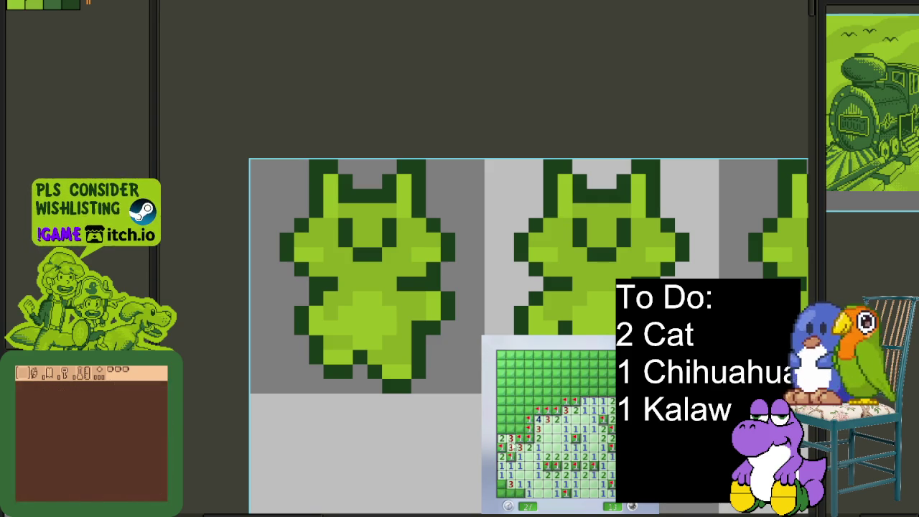
right_click(525, 477)
click(511, 485)
click(502, 494)
right_click(520, 492)
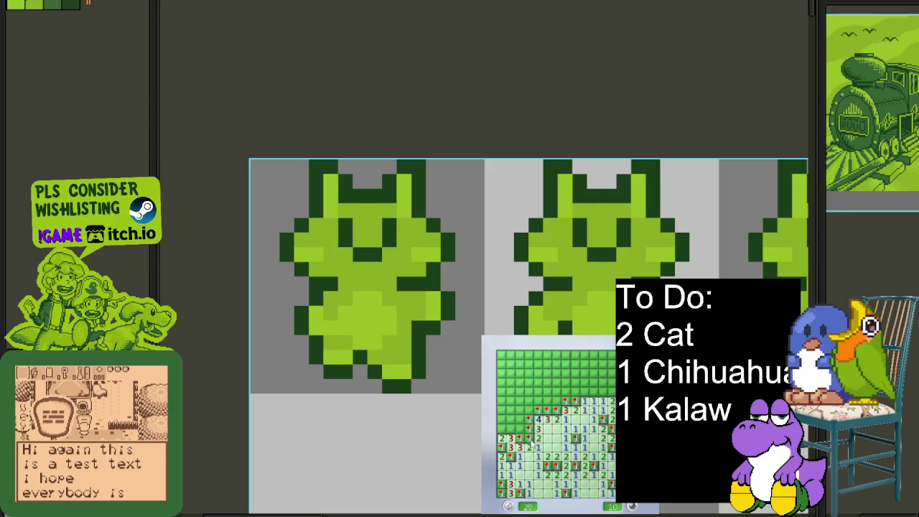
right_click(543, 430)
Step: Flag mines along the right edge and top-left corner, then close Minesweeper
click(531, 417)
right_click(603, 393)
right_click(603, 382)
right_click(607, 373)
right_click(611, 388)
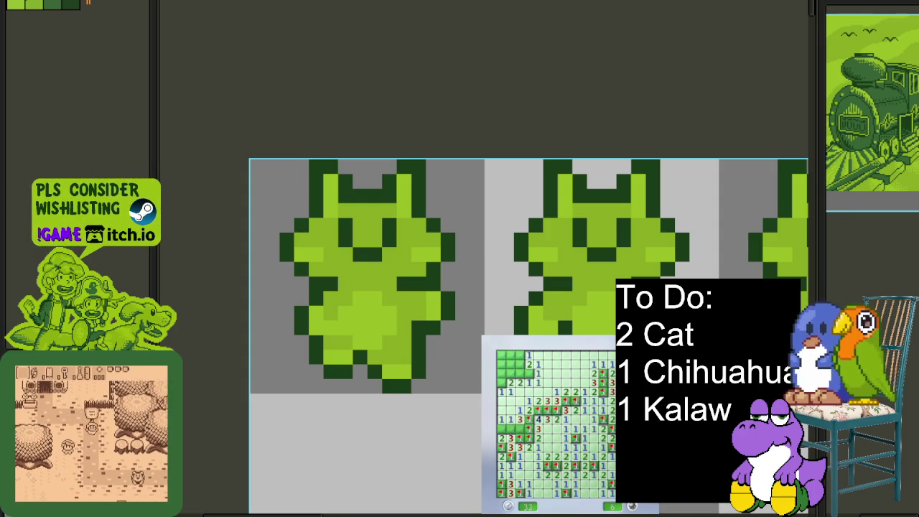
click(514, 428)
right_click(505, 428)
right_click(500, 383)
click(513, 364)
right_click(500, 364)
right_click(508, 374)
click(506, 363)
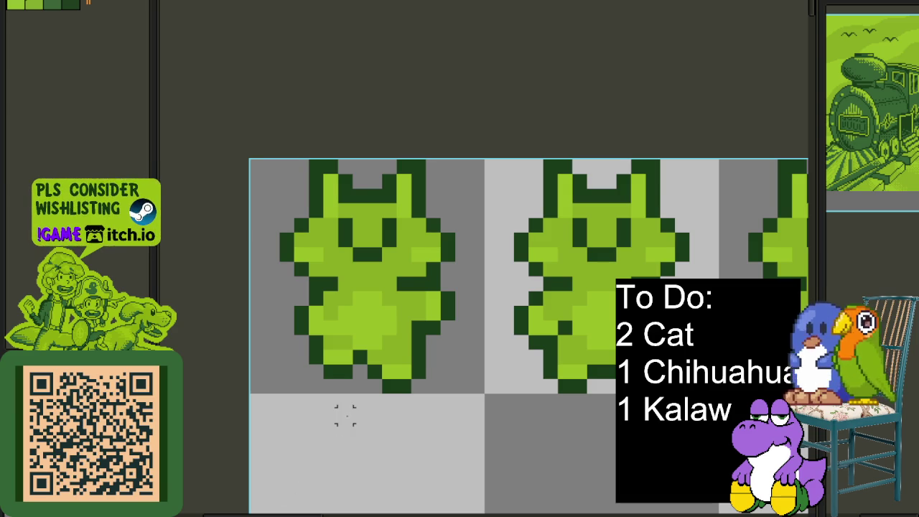
drag(478, 390, 354, 242)
Step: Zoom and pan the canvas toward the other green cat walk-cycle frames
scroll(354, 242, down, 3)
mouse_move(374, 294)
mouse_down()
mouse_move(373, 338)
mouse_move(422, 399)
mouse_up()
scroll(374, 334, up, 1)
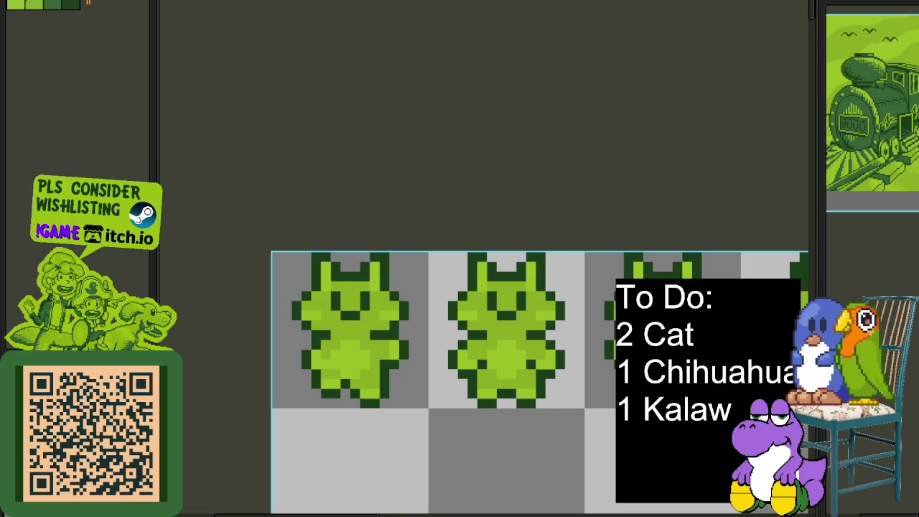
Step: Zoom in and marquee-select the whole first cat tile
scroll(403, 392, up, 1)
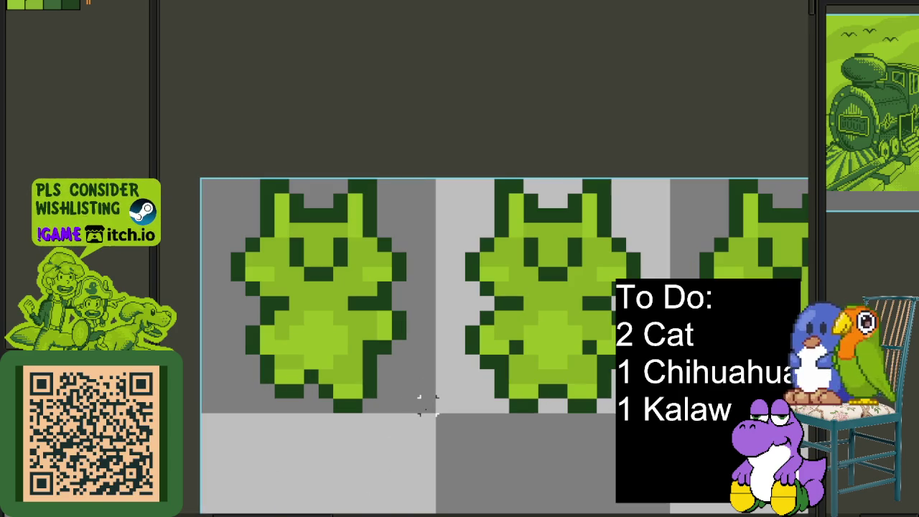
drag(435, 412, 179, 171)
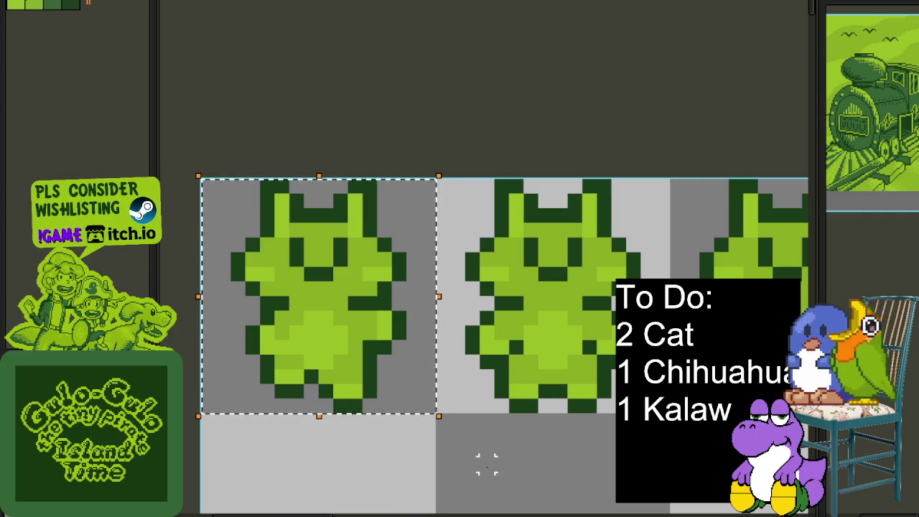
Step: Deselect the first cat frame, then pan and zoom to inspect the cat frames
scroll(486, 448, down, 2)
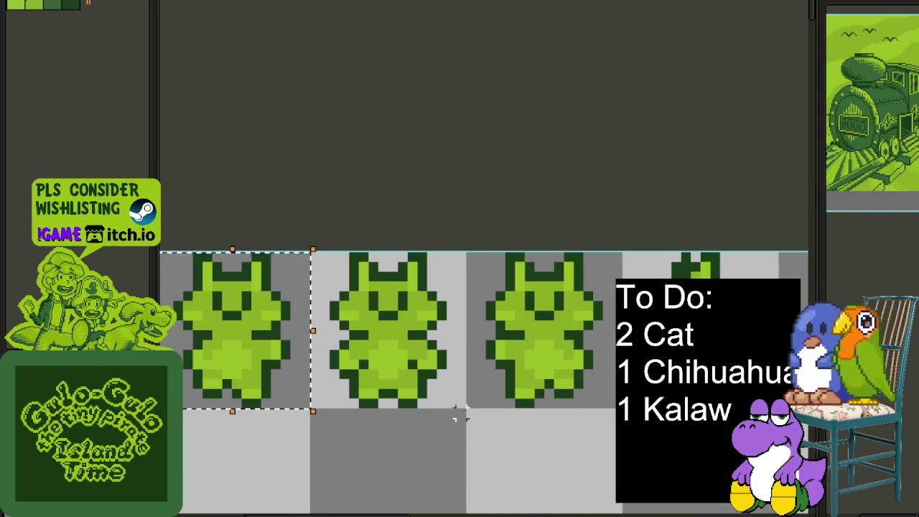
click(413, 420)
drag(405, 420, 572, 420)
scroll(400, 270, up, 2)
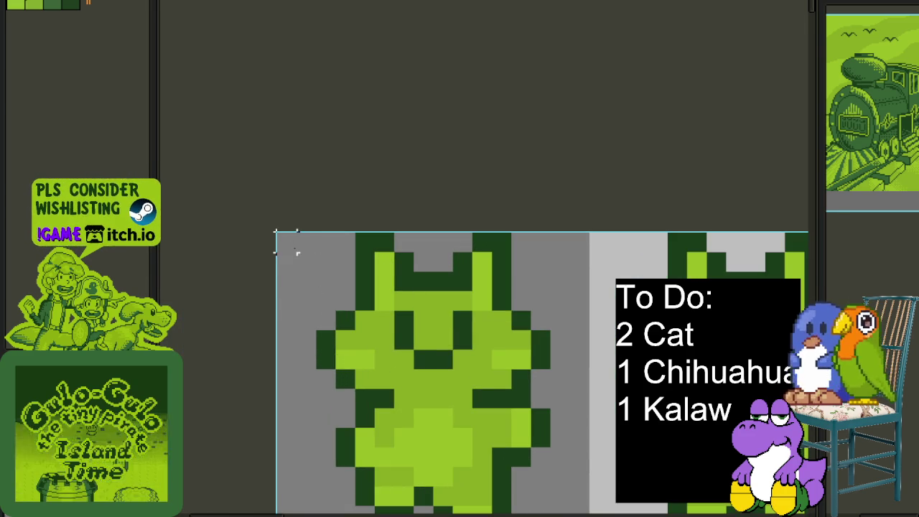
drag(297, 243, 539, 359)
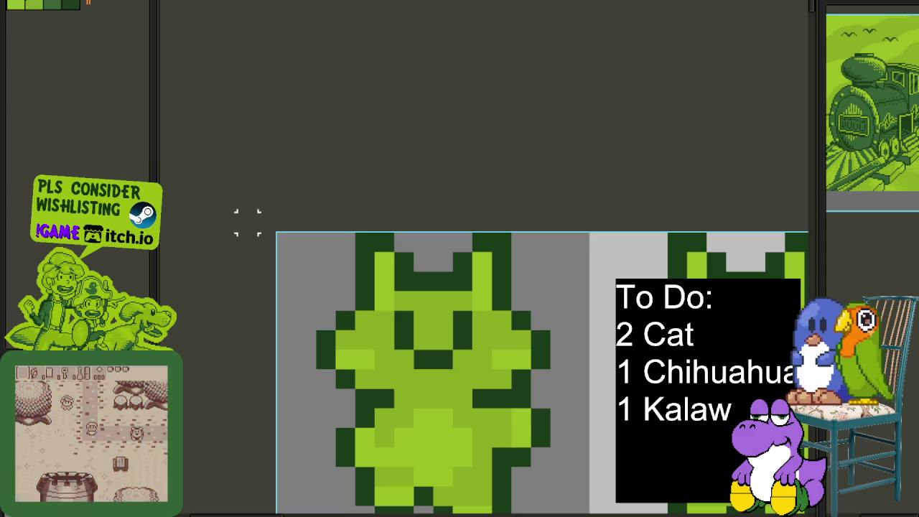
scroll(227, 223, down, 2)
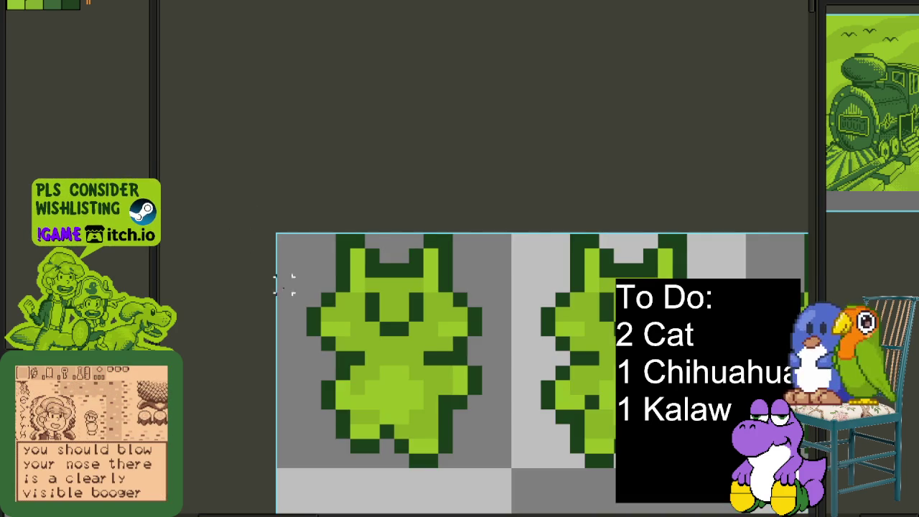
scroll(266, 267, up, 1)
drag(372, 326, 392, 389)
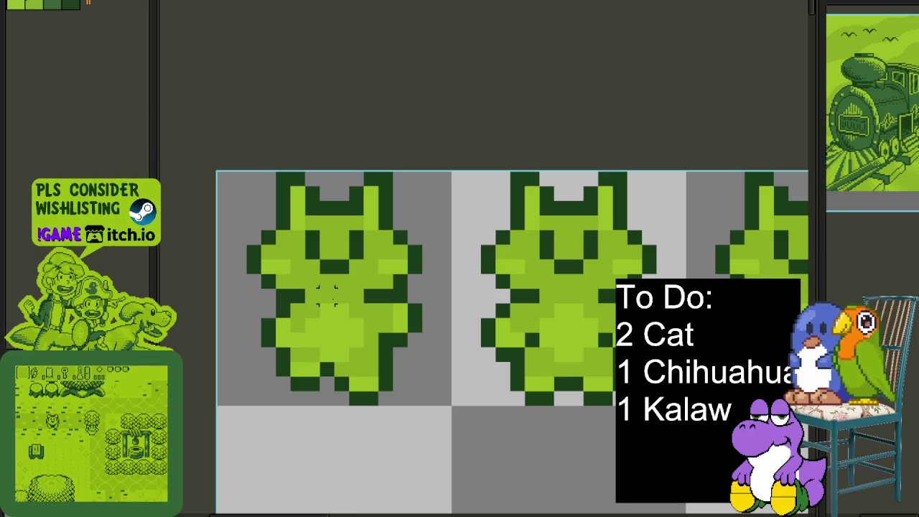
Step: Marquee-select the top-left region of the first cat around its left ear and face
drag(217, 173, 337, 305)
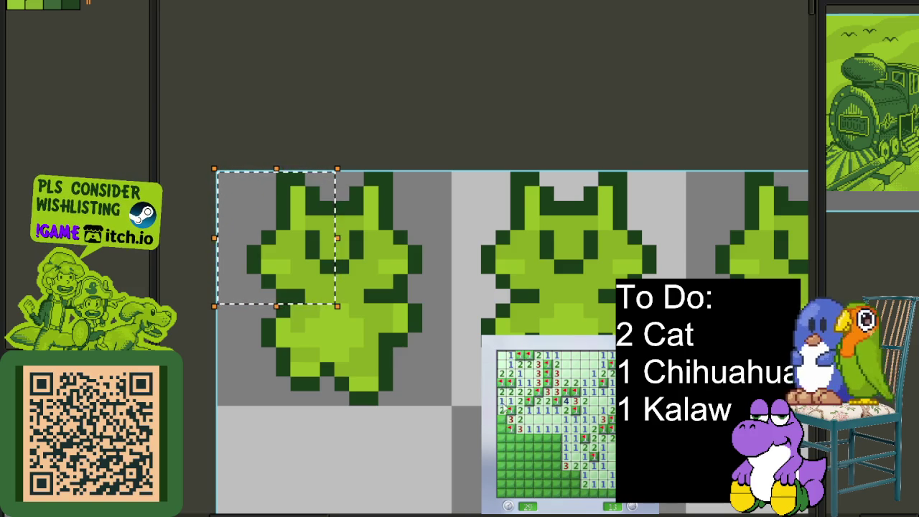
Step: Open a cell mid-board and flag four suspected mines in the lower rows
click(545, 447)
right_click(510, 439)
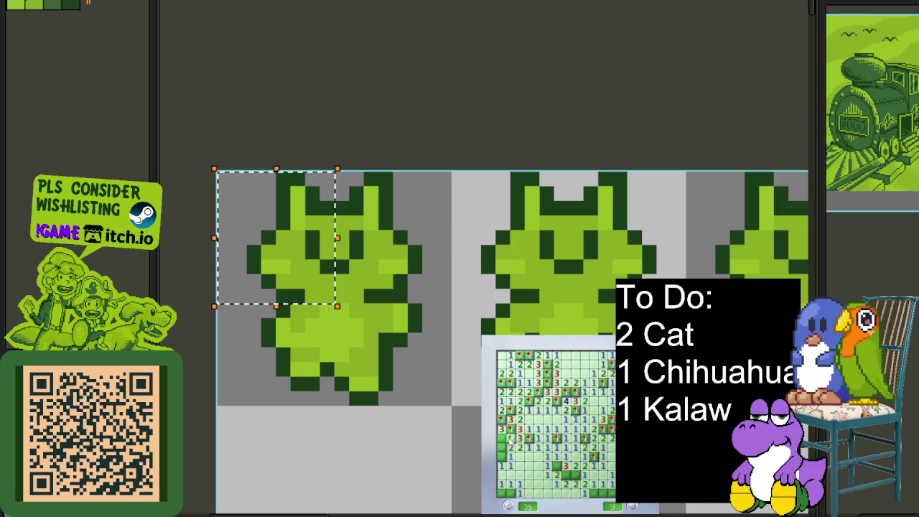
right_click(511, 492)
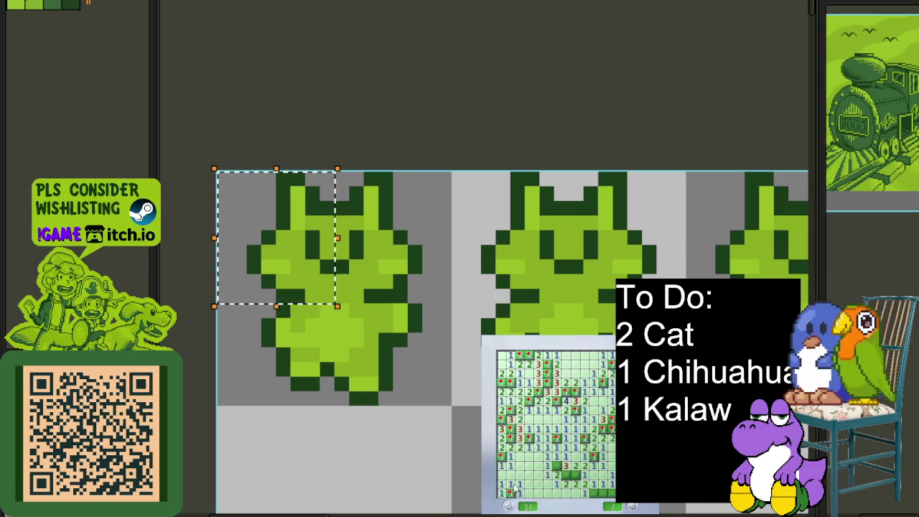
right_click(578, 475)
right_click(594, 494)
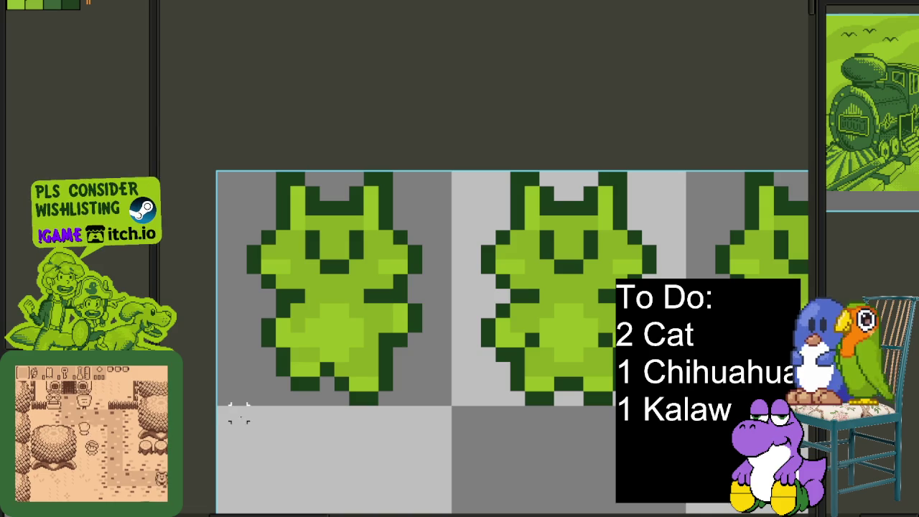
Step: Select the left cat's head and paste in the right cat's ear and mouth pixels
mouse_move(225, 399)
mouse_down()
mouse_move(428, 180)
mouse_move(440, 153)
mouse_up()
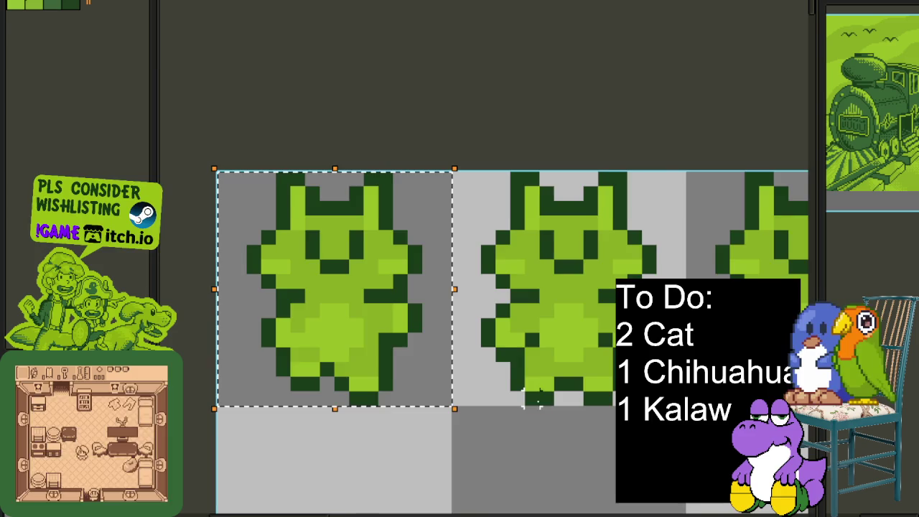
scroll(532, 370, down, 1)
scroll(493, 354, up, 1)
scroll(532, 337, up, 1)
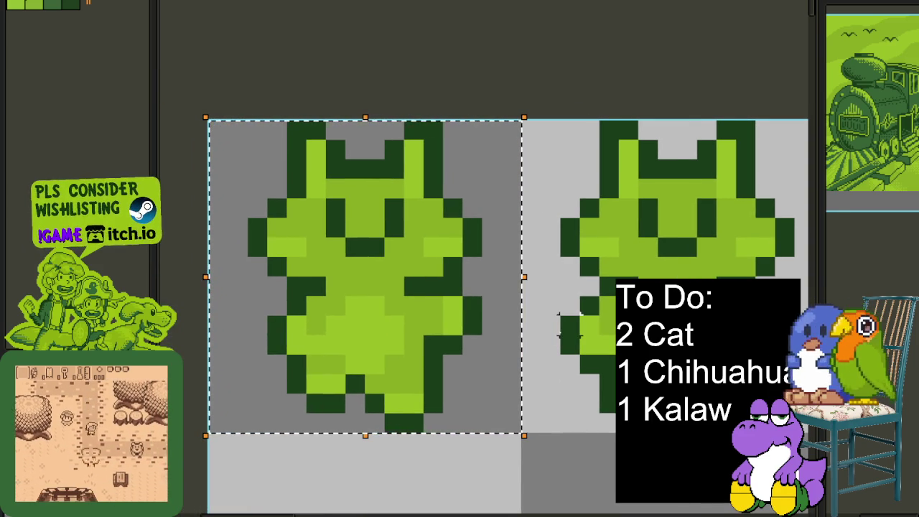
key(ctrl+d)
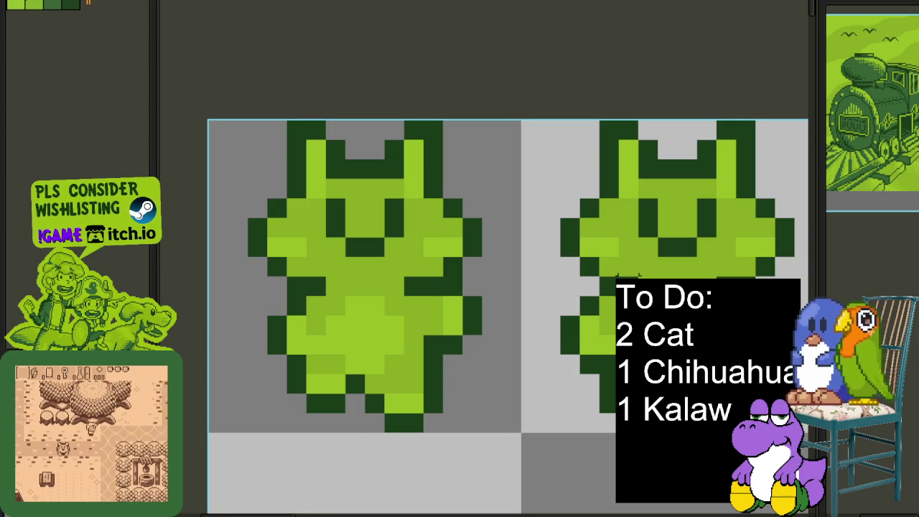
drag(211, 99, 359, 294)
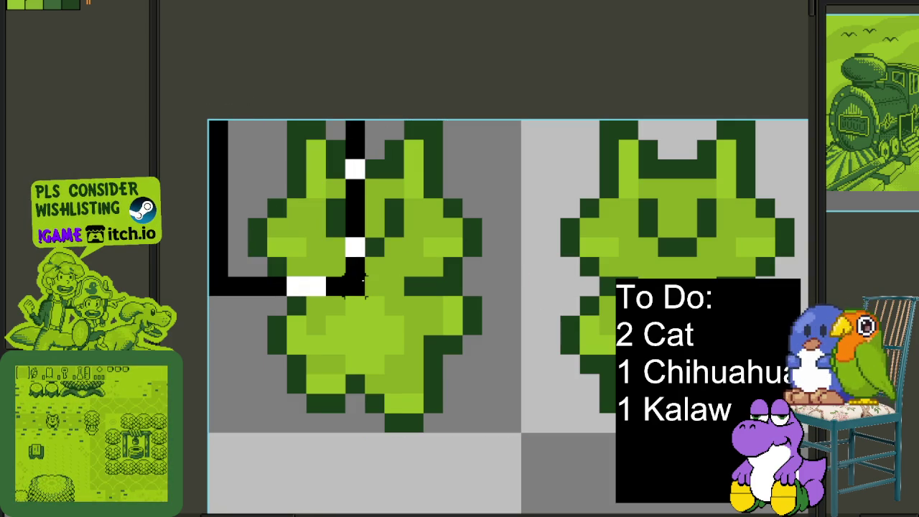
key(ctrl+v)
key(ctrl+d)
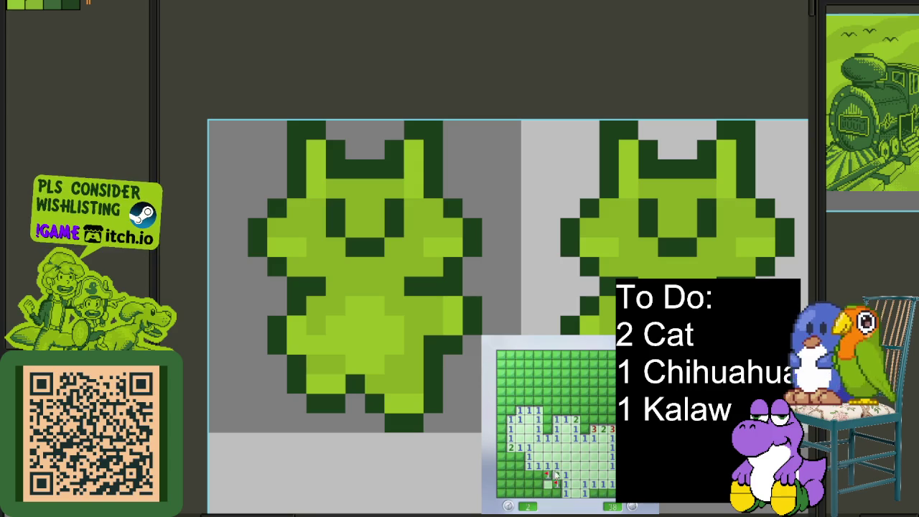
Step: Reveal safe cells and flag suspected mines along the board's lower-left side
right_click(519, 457)
click(512, 474)
click(504, 460)
right_click(501, 476)
right_click(519, 484)
click(507, 491)
Step: Clear cells in the top-left and near the middle, flagging one mine
click(502, 418)
right_click(509, 410)
click(506, 402)
click(518, 396)
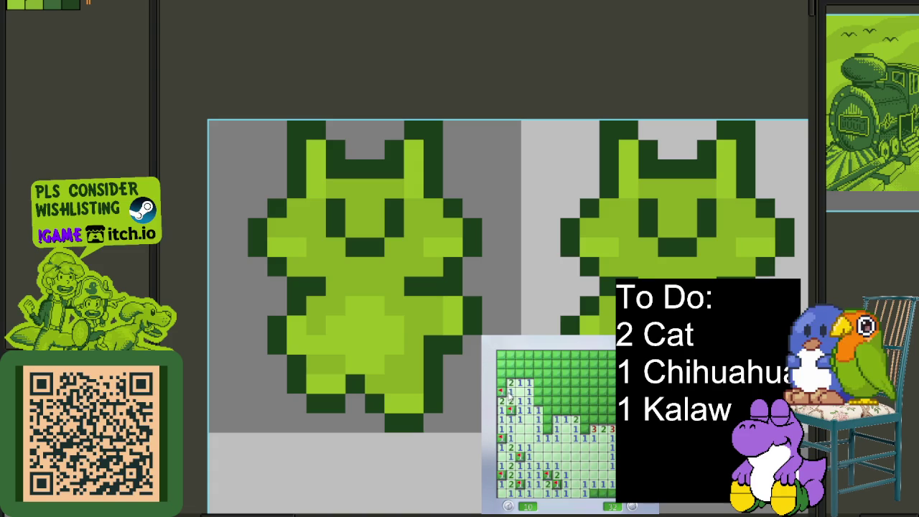
click(535, 397)
click(544, 391)
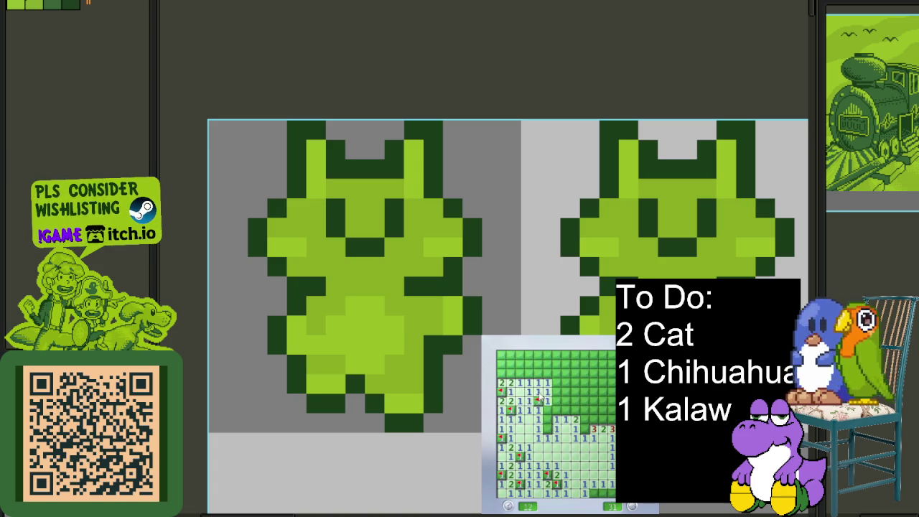
click(548, 407)
Step: Open the top row and top-left corner, flagging three mines there
click(574, 400)
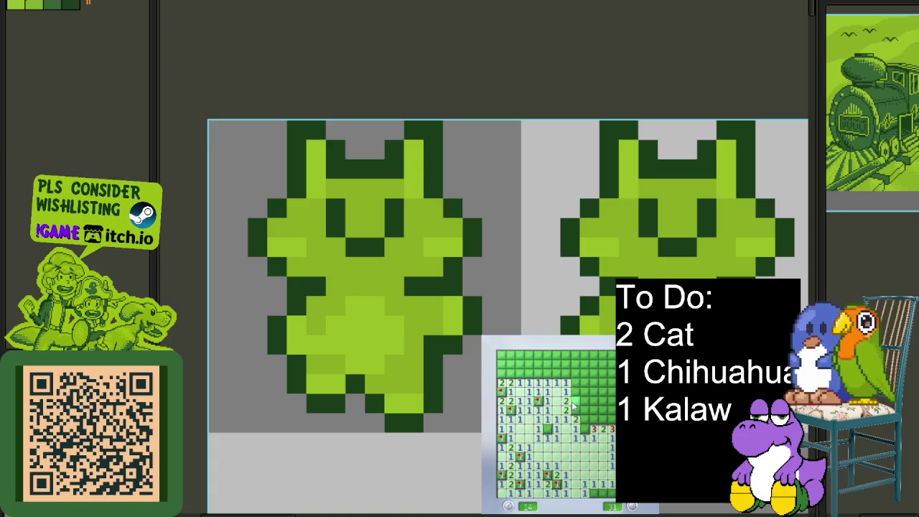
click(572, 395)
click(547, 385)
click(528, 377)
right_click(529, 372)
click(526, 362)
right_click(508, 356)
right_click(501, 373)
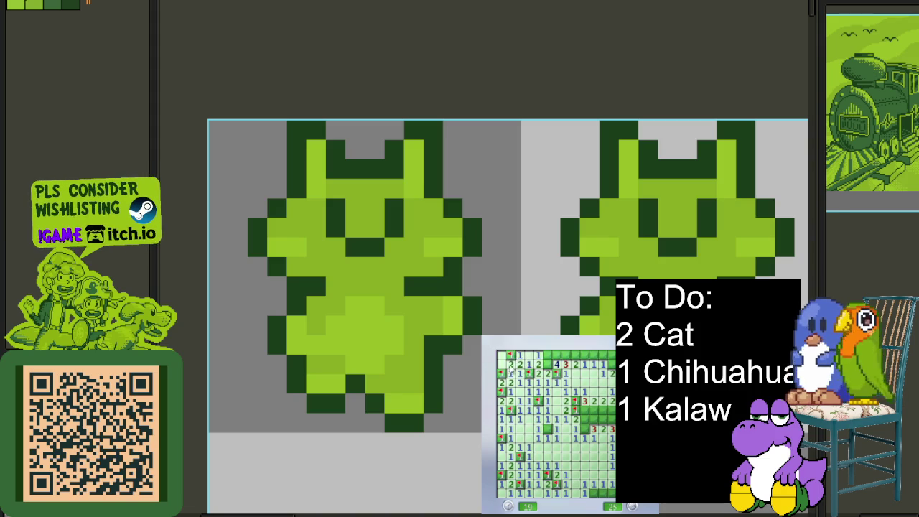
Step: Reveal top-right cells and flag the mines beside them and on the right
click(547, 354)
right_click(565, 355)
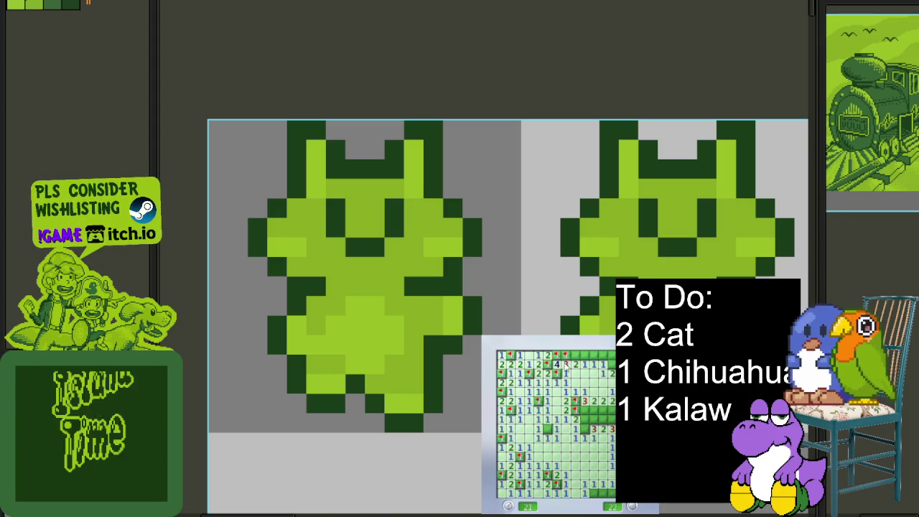
click(566, 364)
right_click(584, 356)
right_click(624, 431)
right_click(634, 431)
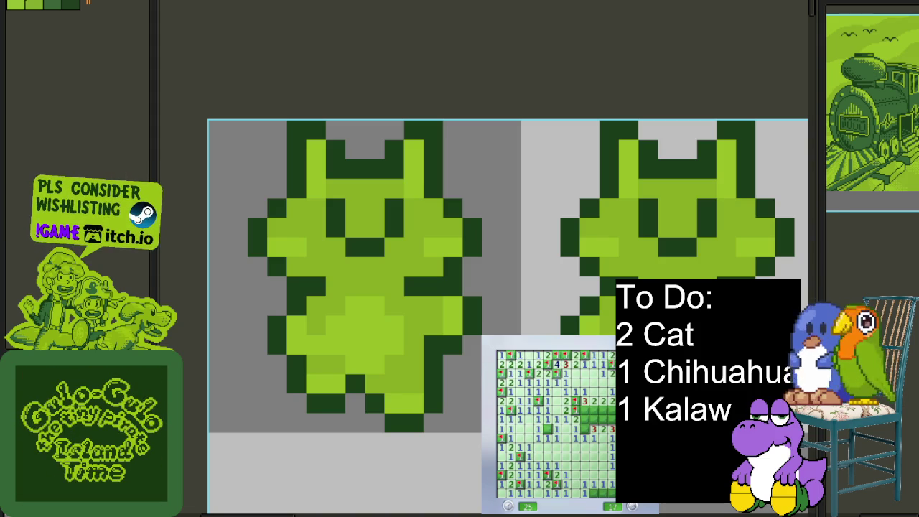
Step: Clear the right side and flag the remaining mines in the bottom-right
click(586, 418)
right_click(603, 415)
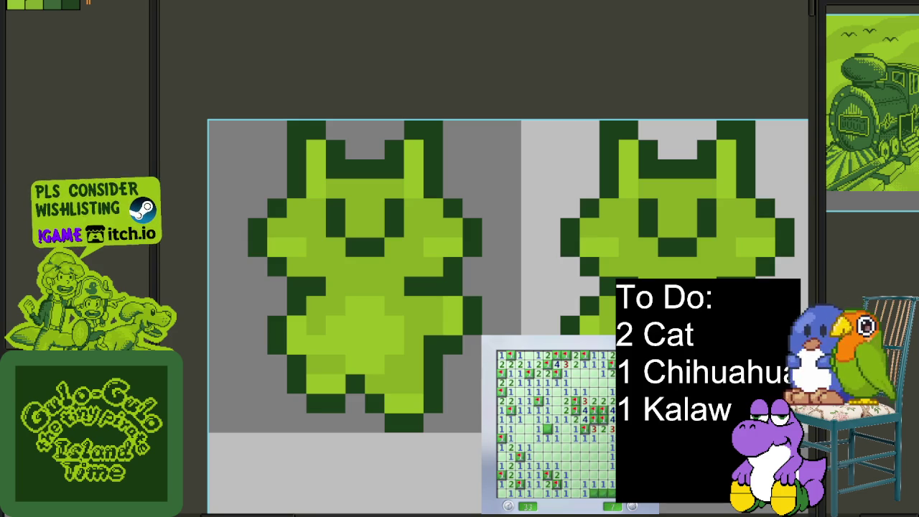
right_click(606, 430)
right_click(608, 438)
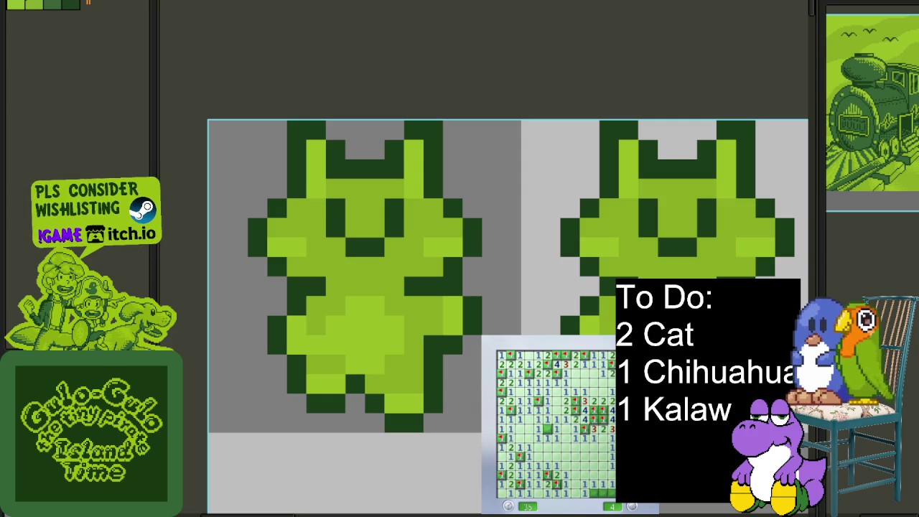
right_click(603, 494)
right_click(593, 492)
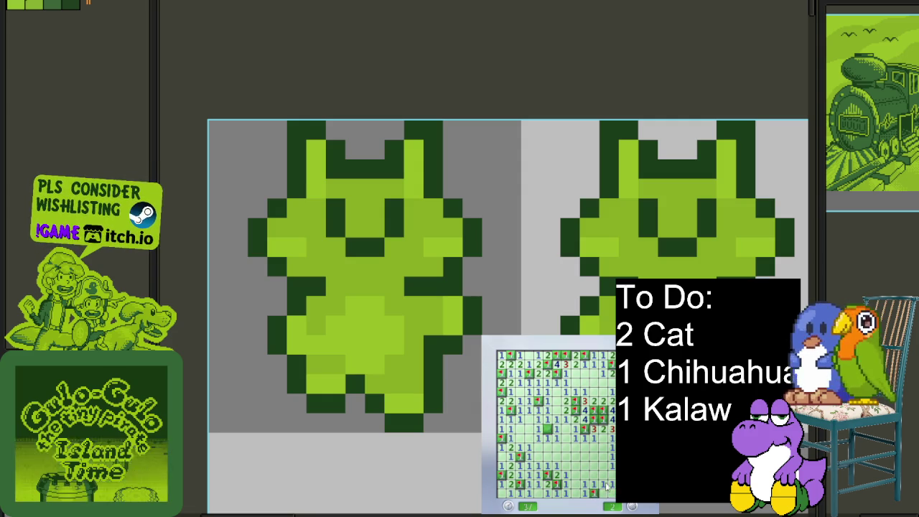
right_click(612, 491)
Step: Start a fresh game with F2, open its first area, and flag right-column mines
key(F2)
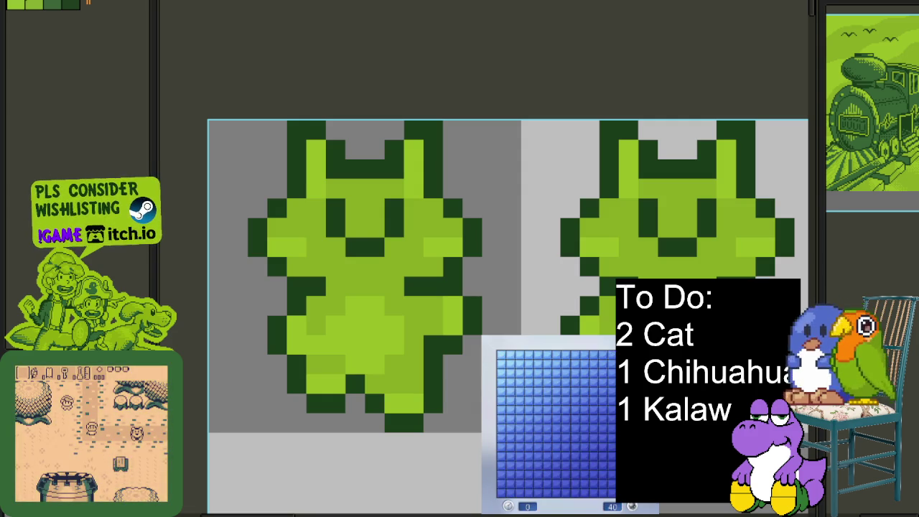
click(548, 455)
right_click(589, 450)
click(595, 437)
right_click(590, 415)
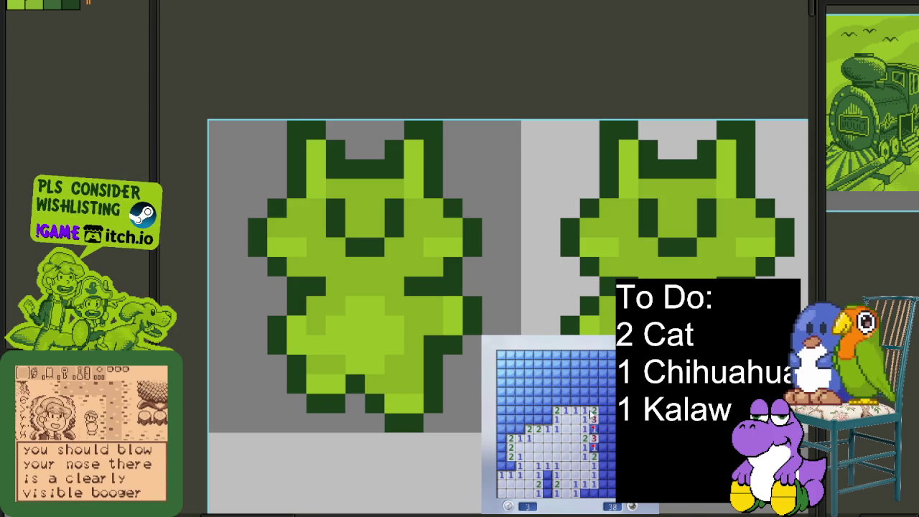
right_click(585, 493)
right_click(603, 457)
Step: Open safe right-column cells and flag three mines near the lower middle
click(602, 465)
right_click(603, 466)
click(607, 456)
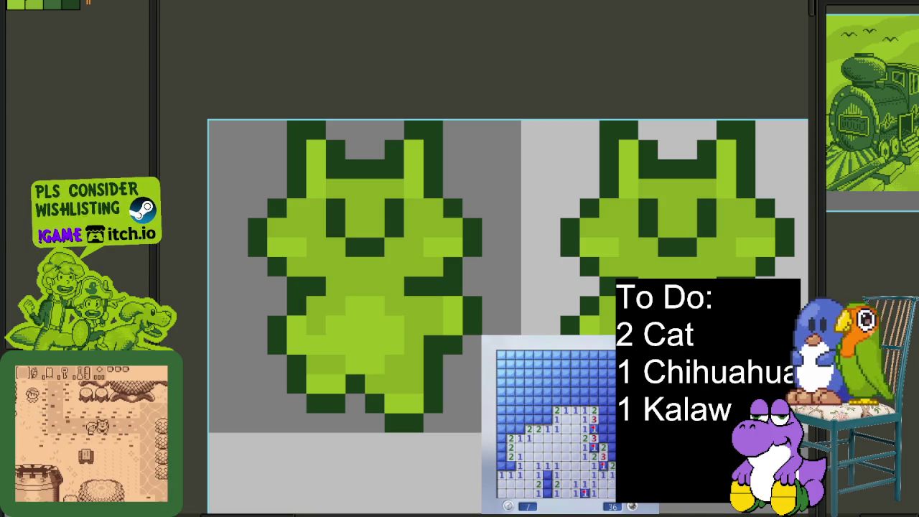
right_click(547, 474)
right_click(547, 483)
right_click(548, 494)
Step: Flag left-column and left-middle mines and open cells near the left middle
right_click(501, 456)
right_click(501, 447)
right_click(520, 429)
click(510, 429)
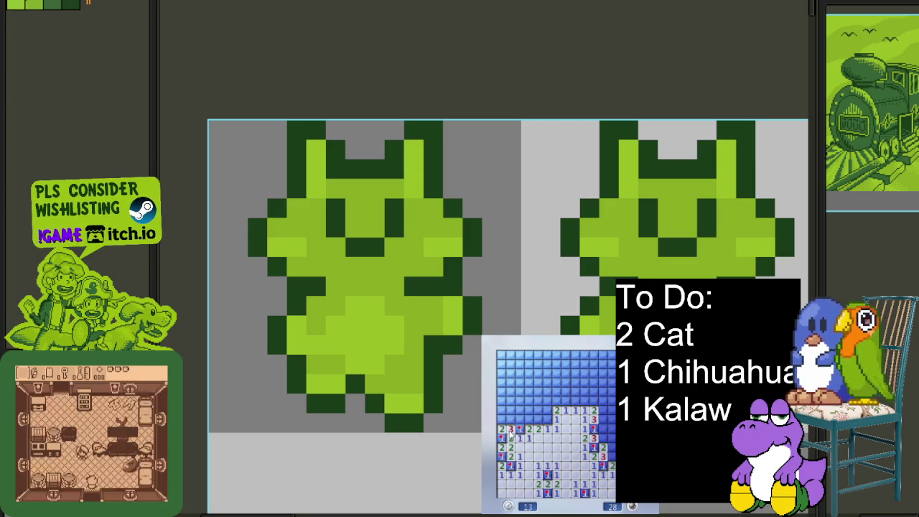
right_click(538, 420)
right_click(528, 419)
Step: Open the upper-left area and clear the left column, flagging its mines
click(547, 402)
right_click(520, 419)
right_click(510, 419)
right_click(501, 429)
click(501, 400)
right_click(510, 392)
click(506, 382)
Step: Clear the upper-left area and top of the board, flagging three mines
click(510, 357)
right_click(519, 382)
click(547, 367)
right_click(556, 365)
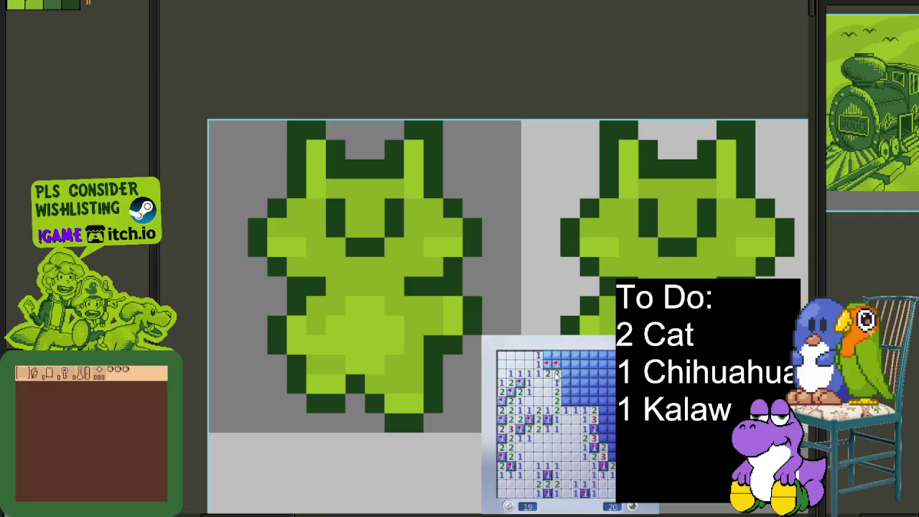
right_click(551, 373)
click(571, 370)
click(552, 356)
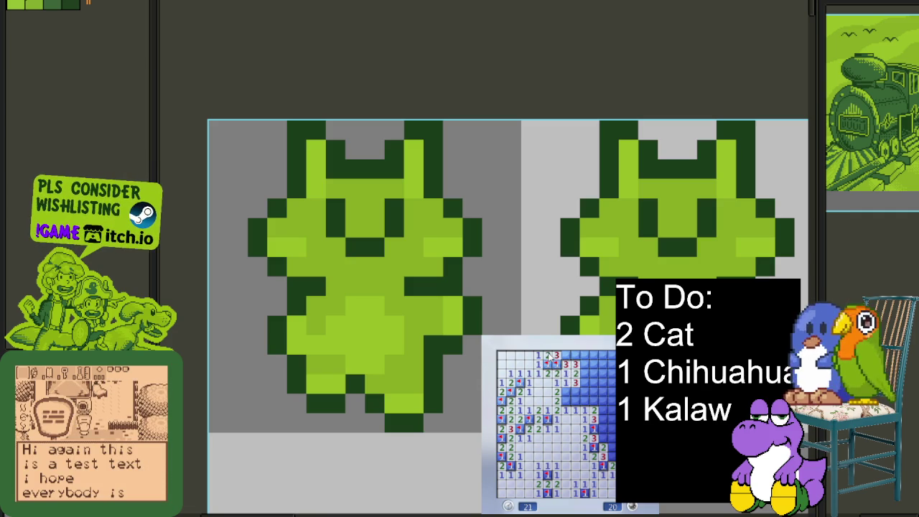
Step: Flag mines near the top right and reveal safe cells below them
right_click(566, 355)
right_click(575, 355)
click(567, 391)
right_click(566, 400)
click(575, 410)
click(584, 391)
right_click(584, 383)
Step: Work down the right-hand column until a revealed cell turns out to be a mine
right_click(585, 373)
click(584, 364)
right_click(594, 355)
right_click(594, 373)
click(593, 391)
right_click(594, 401)
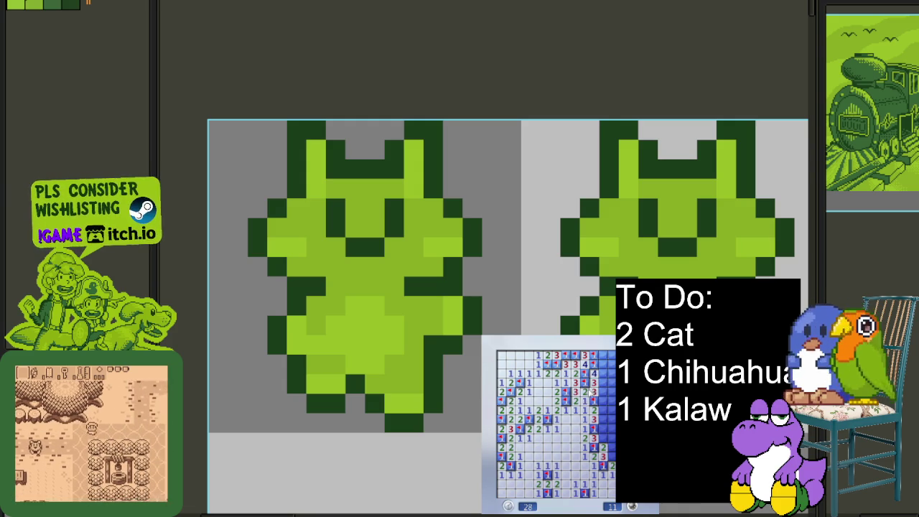
click(594, 401)
click(593, 438)
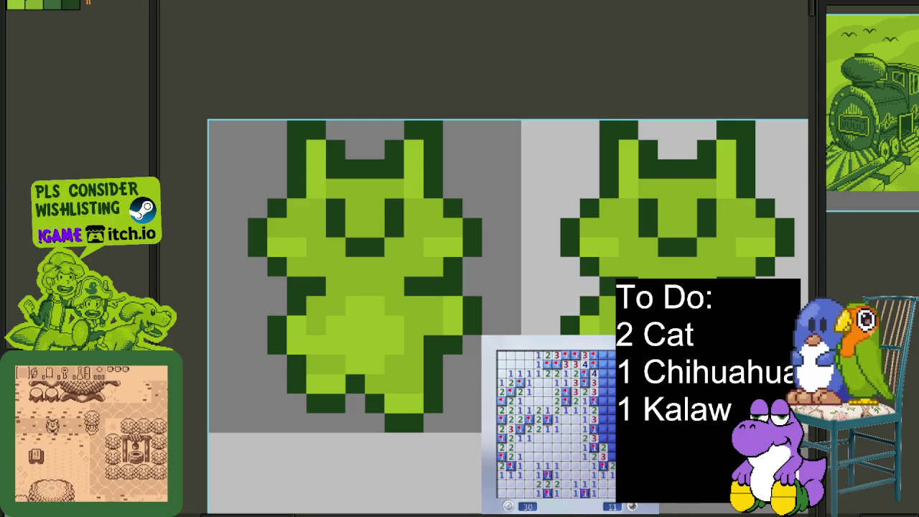
click(603, 419)
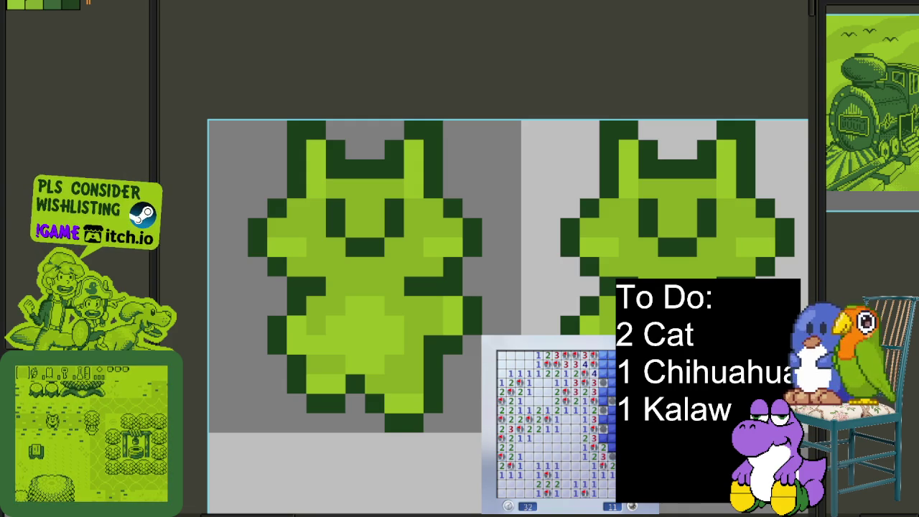
Step: Start a new game by opening its lower-right corner and flagging four mines there
click(611, 457)
right_click(584, 446)
right_click(584, 437)
right_click(593, 428)
click(584, 419)
right_click(593, 410)
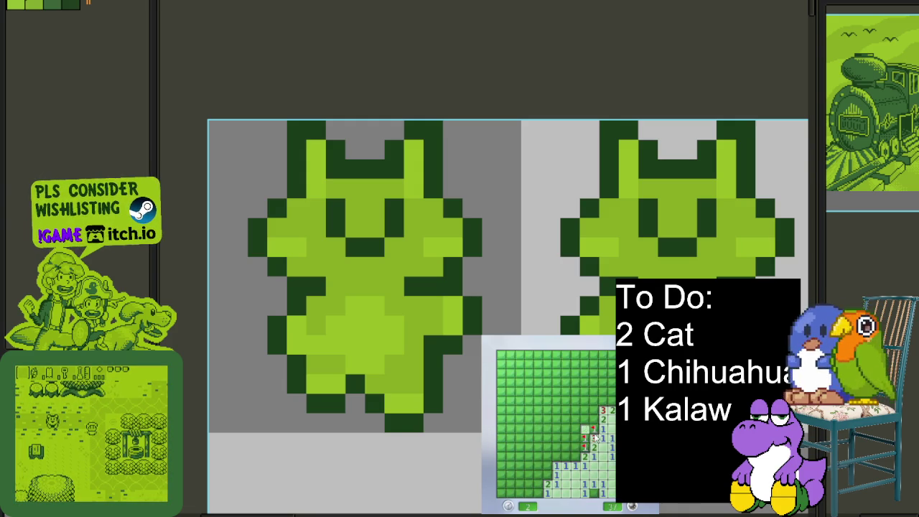
Step: Open a large region and clear cells near the right edge, flagging three mines
click(588, 424)
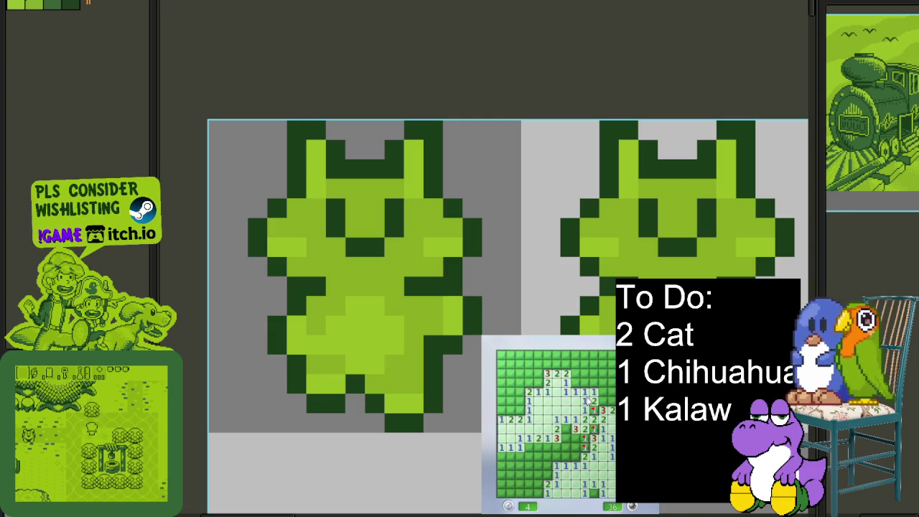
right_click(602, 401)
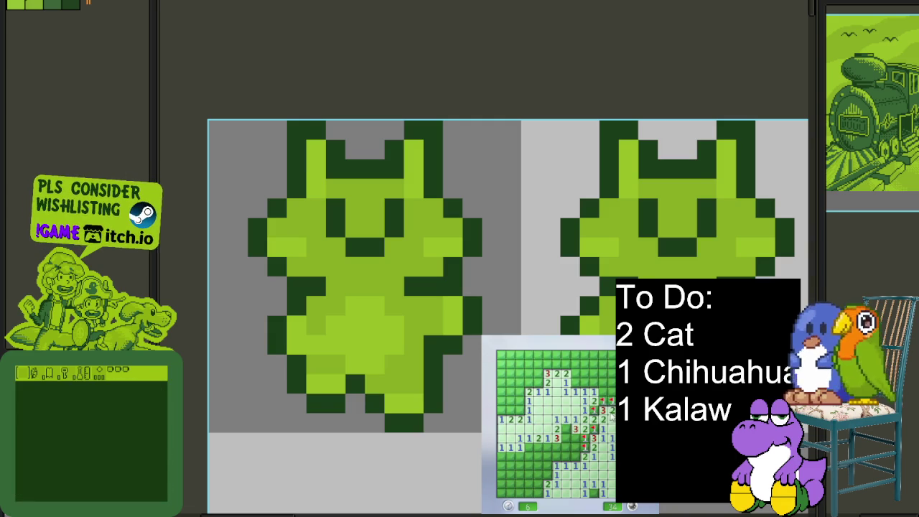
right_click(611, 400)
click(612, 391)
click(602, 382)
right_click(608, 397)
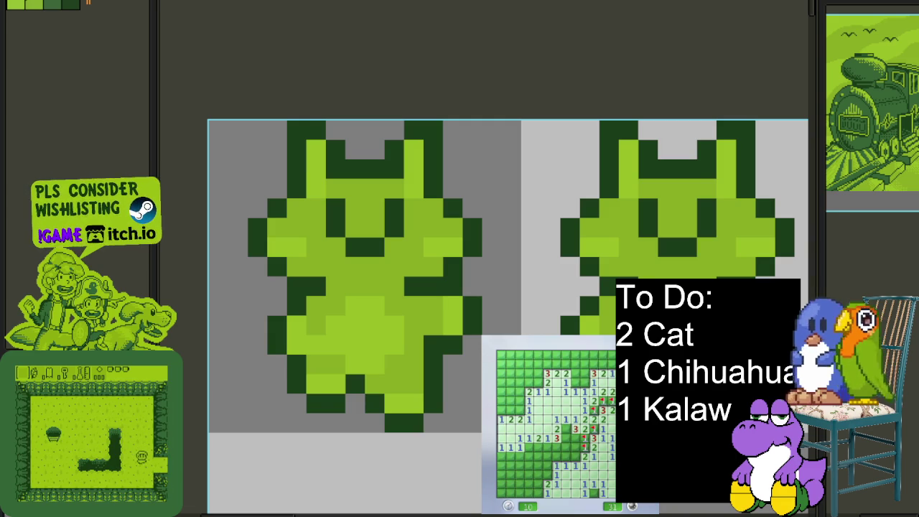
Step: Flag mines near the top right and open cells near the top middle
right_click(593, 363)
right_click(602, 363)
click(580, 374)
click(584, 364)
right_click(607, 362)
right_click(604, 359)
right_click(590, 358)
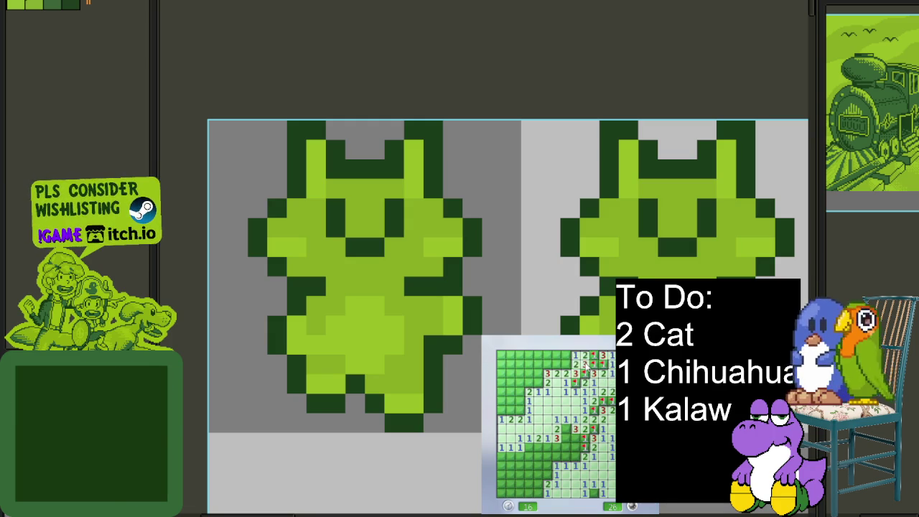
Step: Clear cells along the top and into the top-left corner
click(563, 370)
click(557, 359)
click(547, 356)
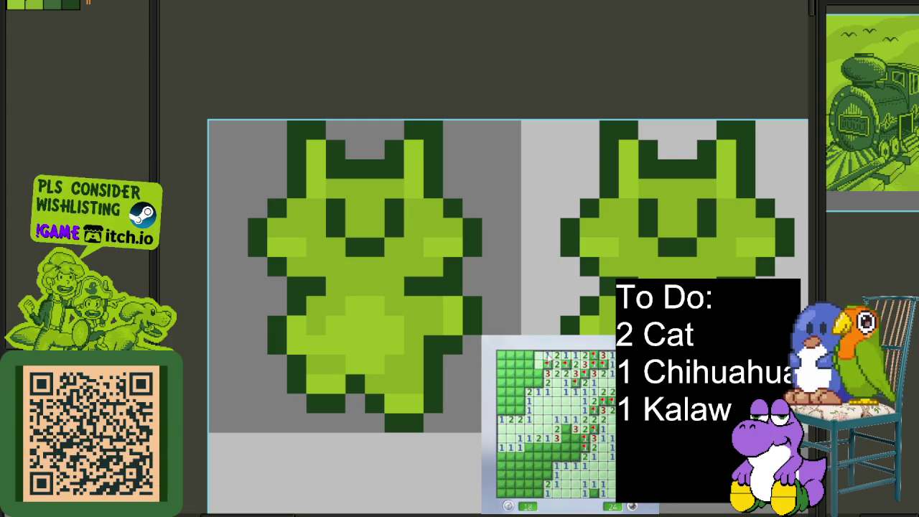
click(531, 356)
click(530, 365)
right_click(532, 372)
click(529, 381)
Step: Flag top-left and left-column mines and reveal the remaining left-column cells
right_click(522, 364)
right_click(519, 355)
right_click(529, 365)
right_click(519, 402)
right_click(511, 413)
click(511, 407)
right_click(521, 387)
click(522, 412)
Step: Open the lower rows and flag mines in the lower middle and near the bottom
right_click(529, 446)
click(540, 456)
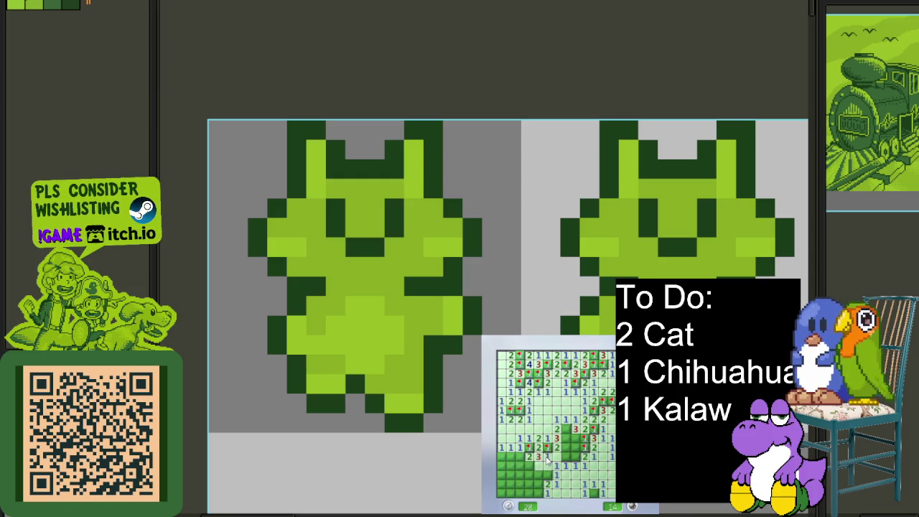
right_click(562, 457)
click(575, 457)
right_click(567, 438)
right_click(551, 474)
right_click(538, 467)
Step: Clear the bottom-left cells and flag a suspected mine in the bottom-left corner
click(529, 457)
click(516, 461)
right_click(502, 459)
right_click(504, 462)
click(506, 472)
click(536, 485)
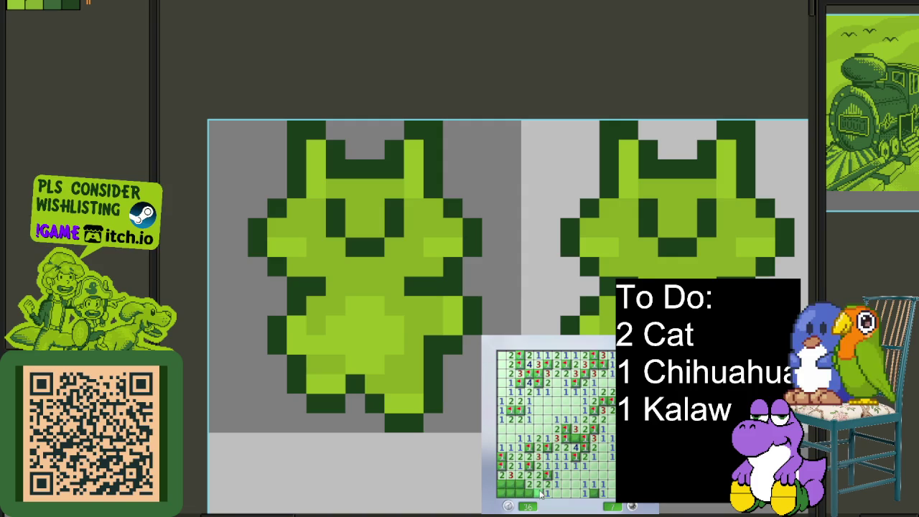
click(523, 486)
click(504, 485)
right_click(514, 488)
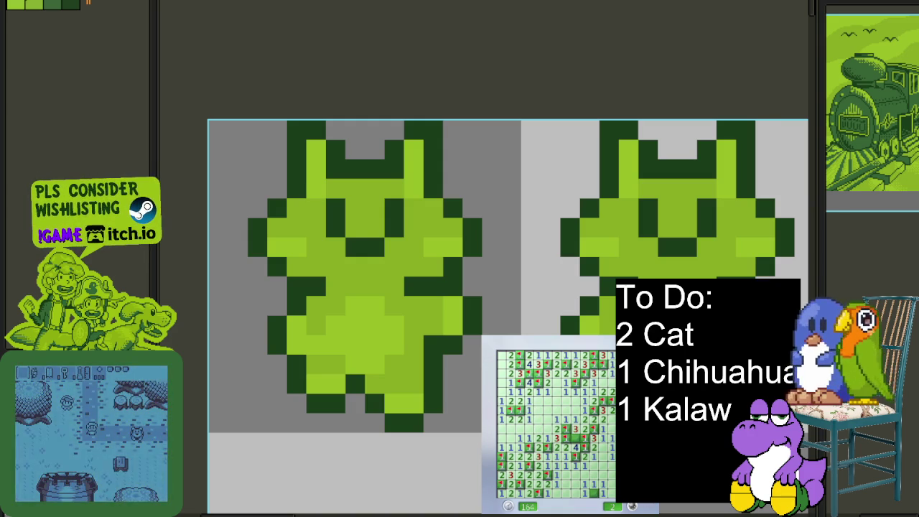
right_click(567, 437)
Step: Flag the last Minesweeper mine, zoom out over the cat frames, then show the overworld map
right_click(576, 447)
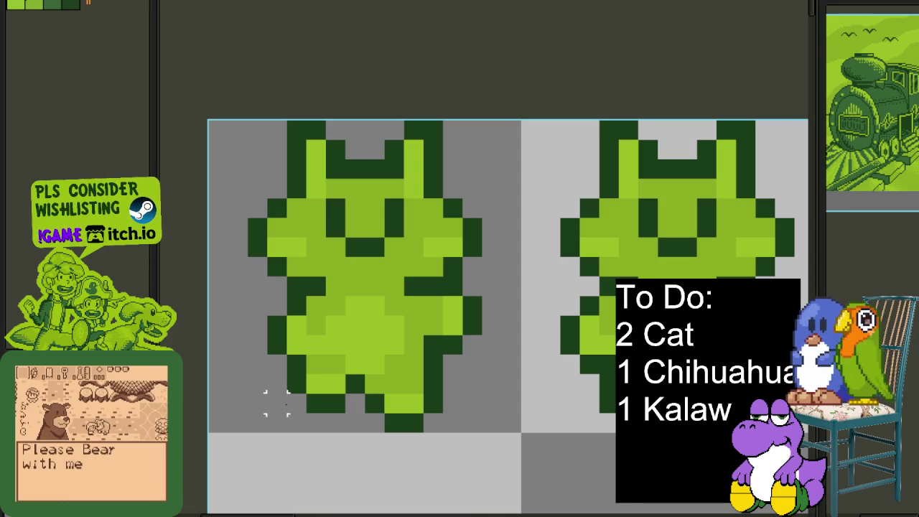
scroll(316, 370, down, 2)
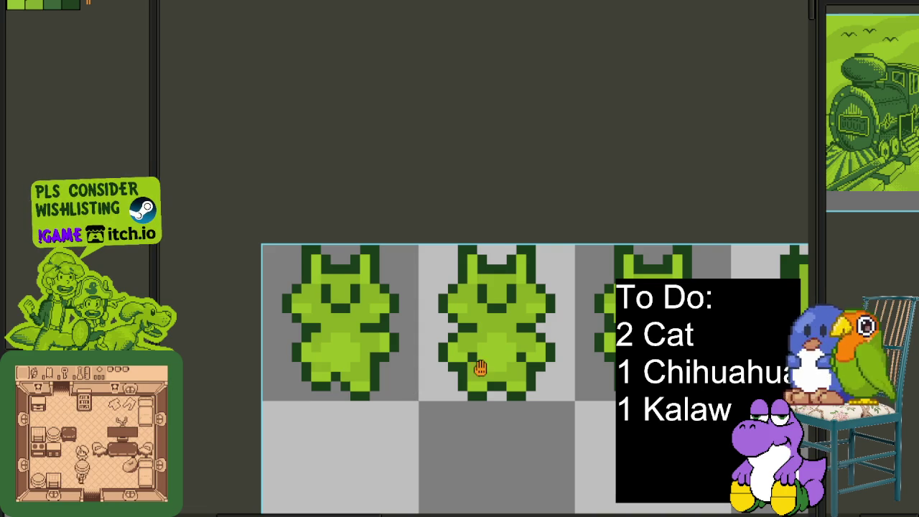
scroll(478, 369, down, 1)
scroll(349, 410, down, 1)
scroll(462, 380, up, 1)
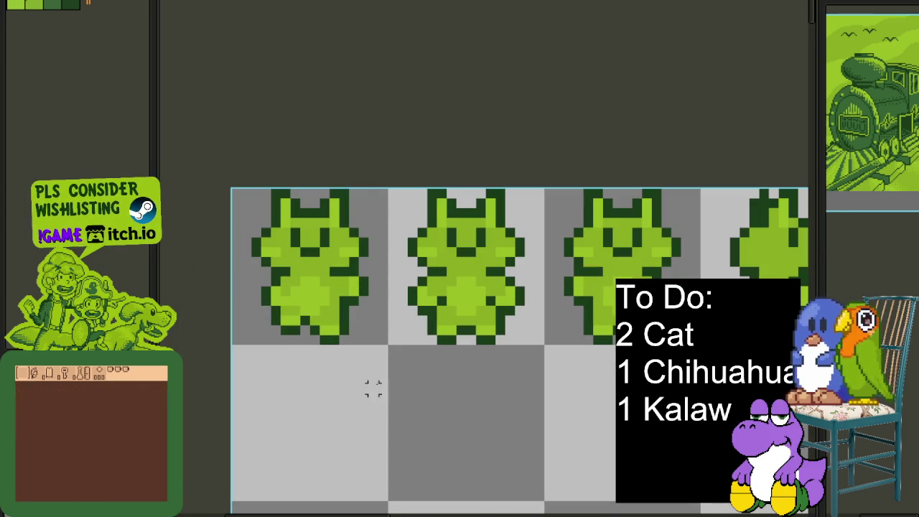
key(ctrl+Tab)
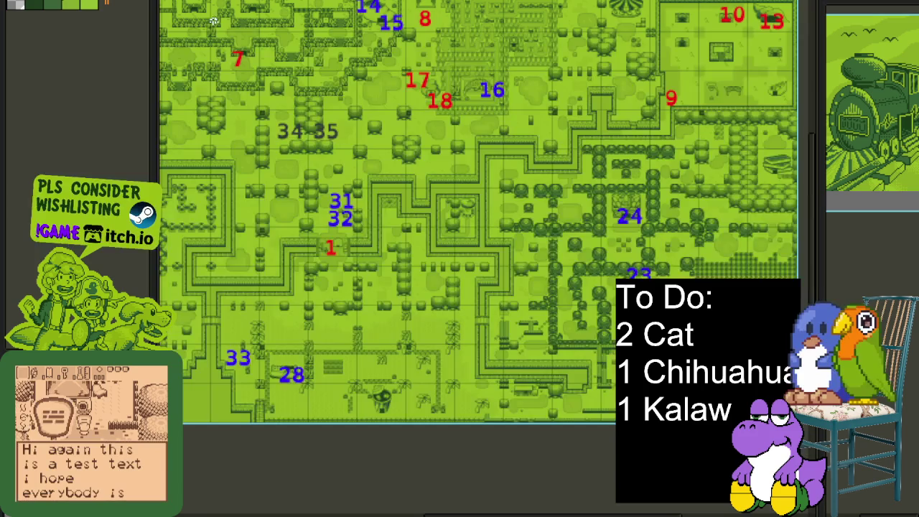
Step: Save the overworld map, switch to the portrait sprite sheet, and pan to its kanji rows
scroll(329, 136, up, 3)
key(ctrl+s)
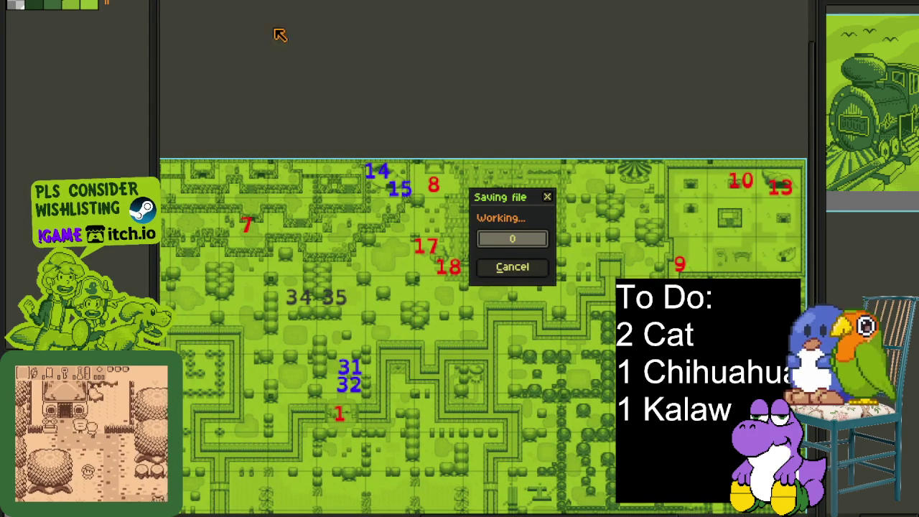
key(ctrl+Tab)
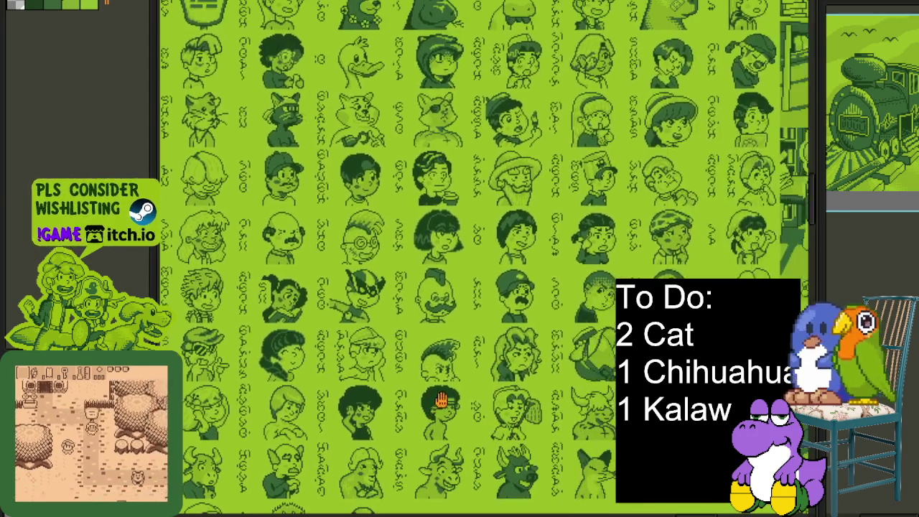
drag(726, 244, 545, 390)
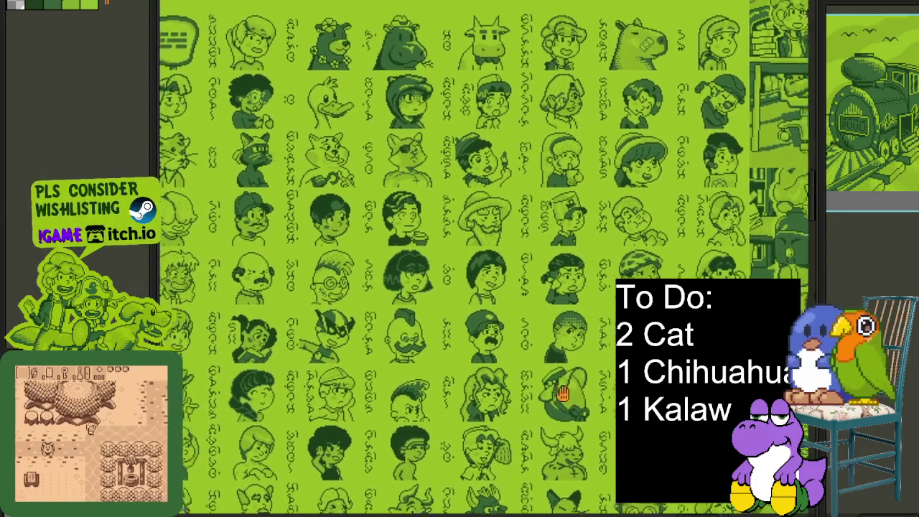
drag(439, 310, 519, 365)
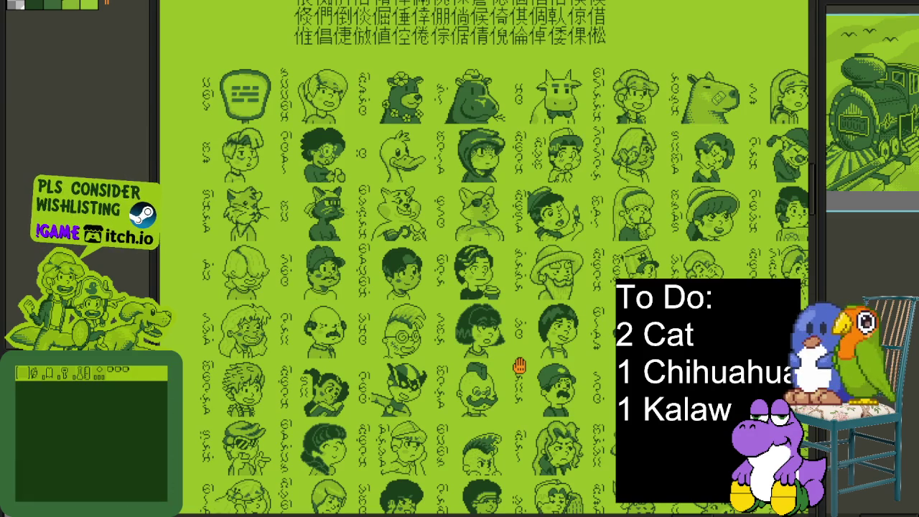
drag(519, 366, 555, 380)
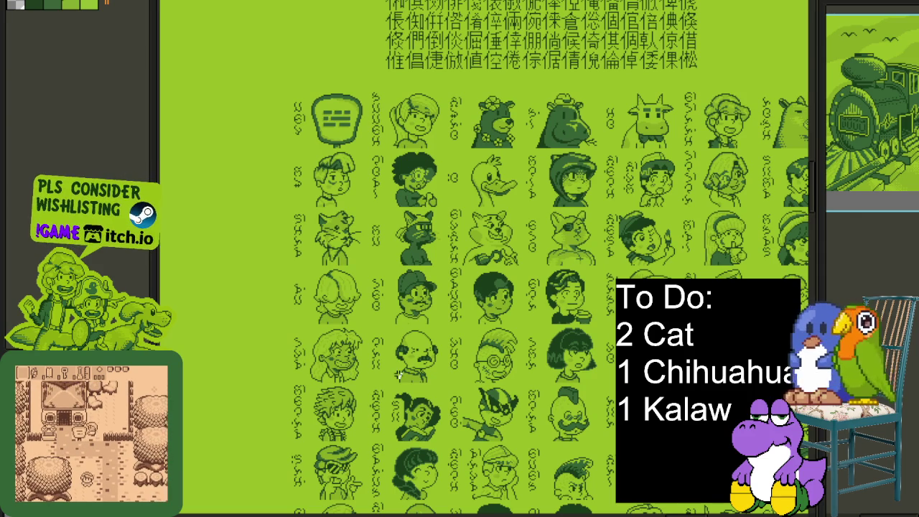
drag(596, 356, 456, 355)
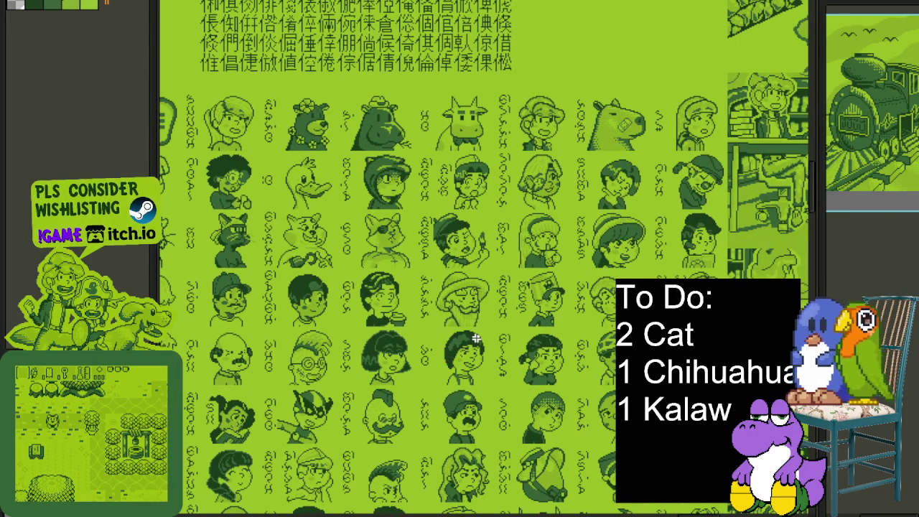
drag(475, 338, 663, 327)
mouse_move(587, 301)
mouse_down()
mouse_move(481, 269)
mouse_move(518, 236)
mouse_up()
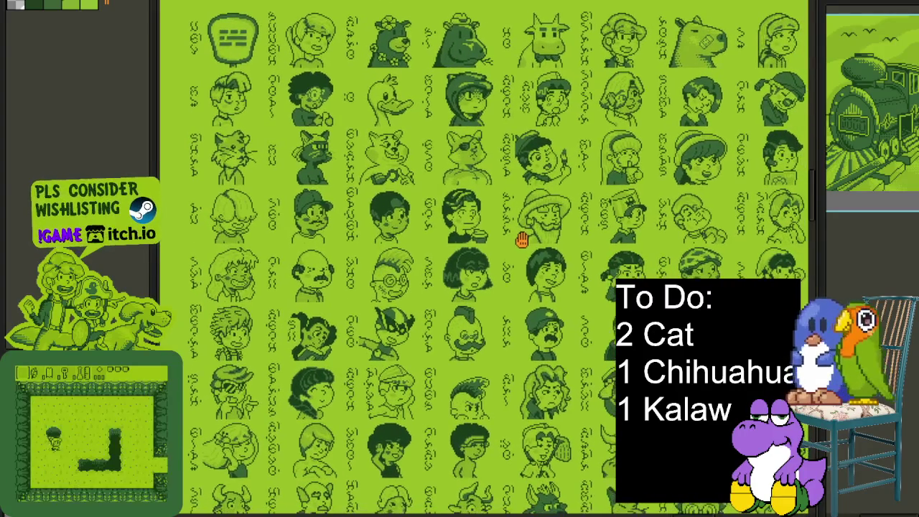
scroll(519, 247, down, 2)
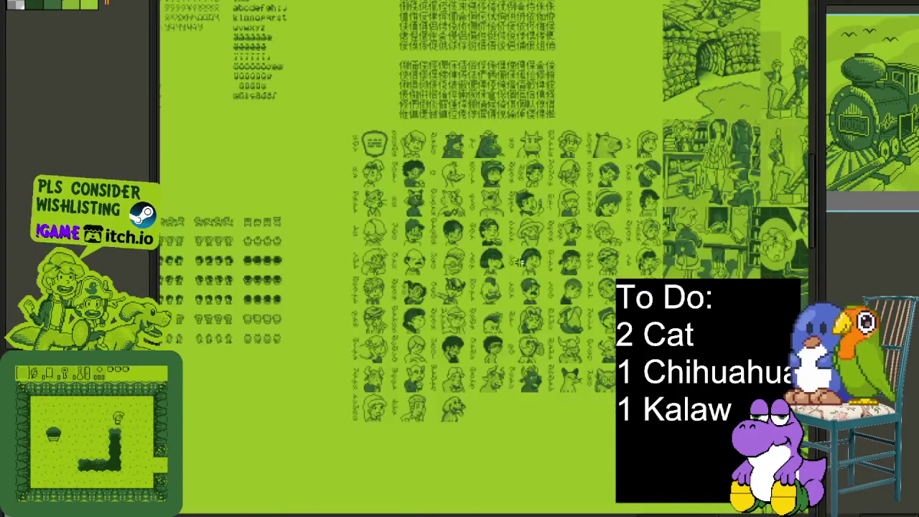
scroll(521, 254, up, 2)
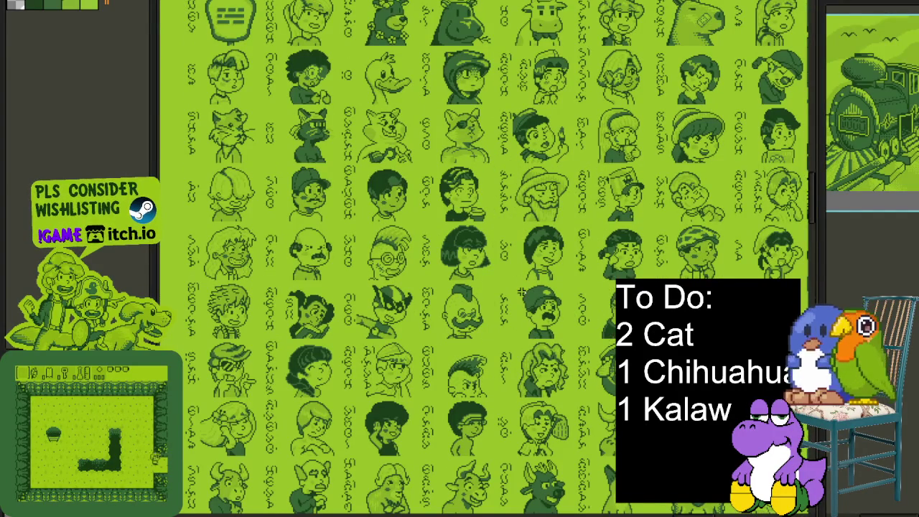
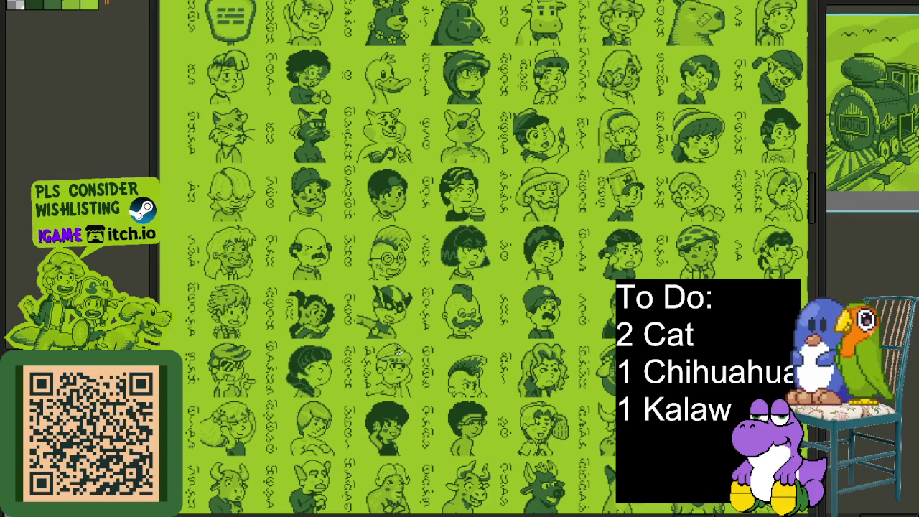
Step: Nudge the portrait sheet view slightly and scroll it up and down repeatedly
mouse_move(490, 335)
mouse_down()
mouse_move(450, 385)
mouse_move(490, 327)
mouse_up()
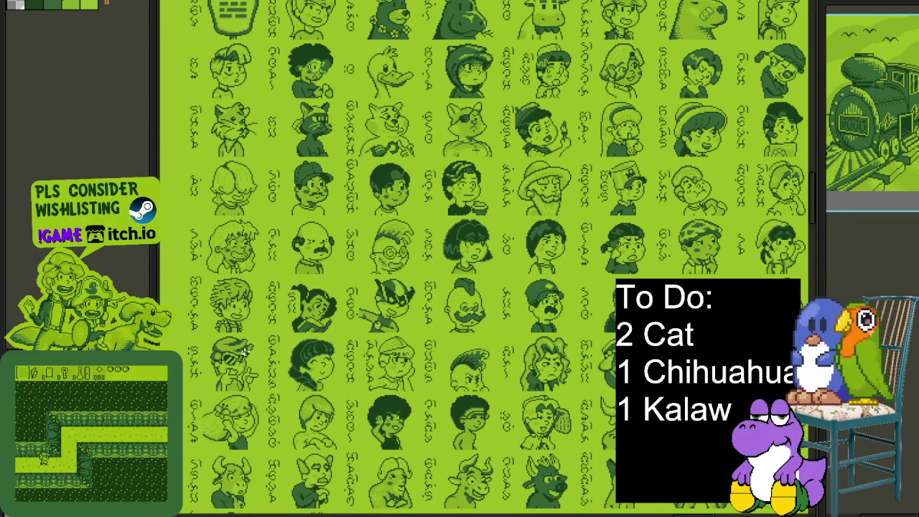
scroll(470, 321, down, 2)
scroll(471, 321, up, 2)
scroll(477, 315, down, 1)
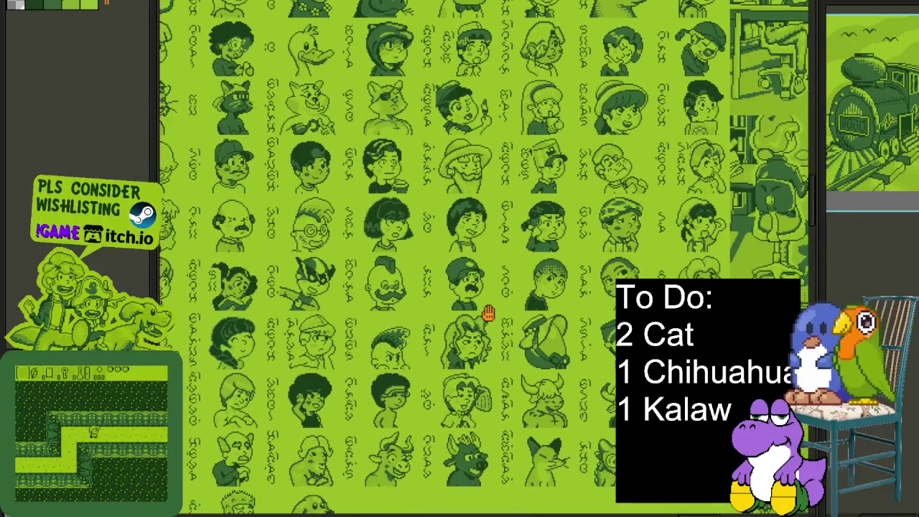
scroll(430, 345, up, 1)
scroll(423, 349, down, 1)
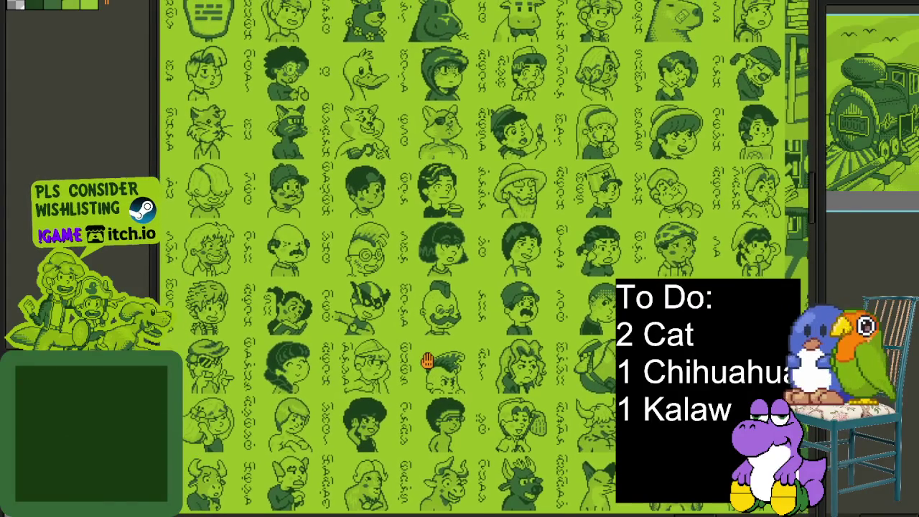
scroll(426, 345, up, 1)
scroll(425, 346, down, 1)
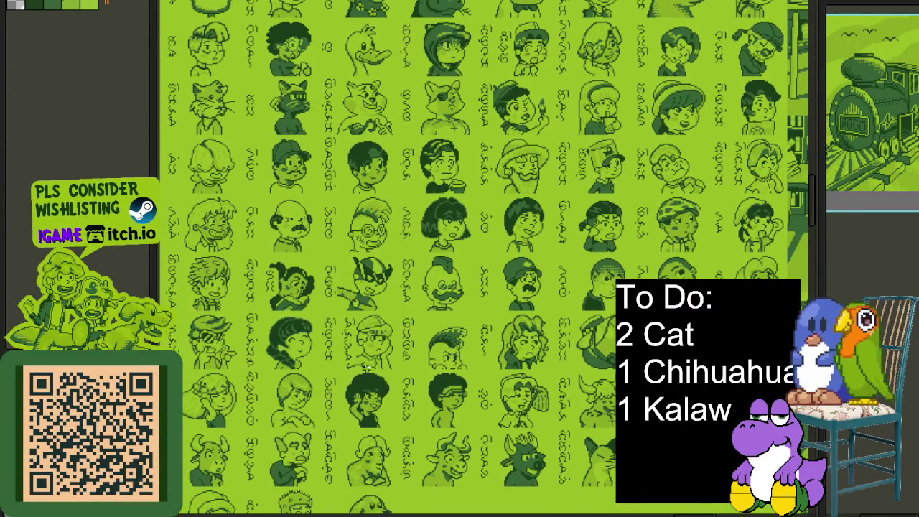
scroll(474, 355, up, 1)
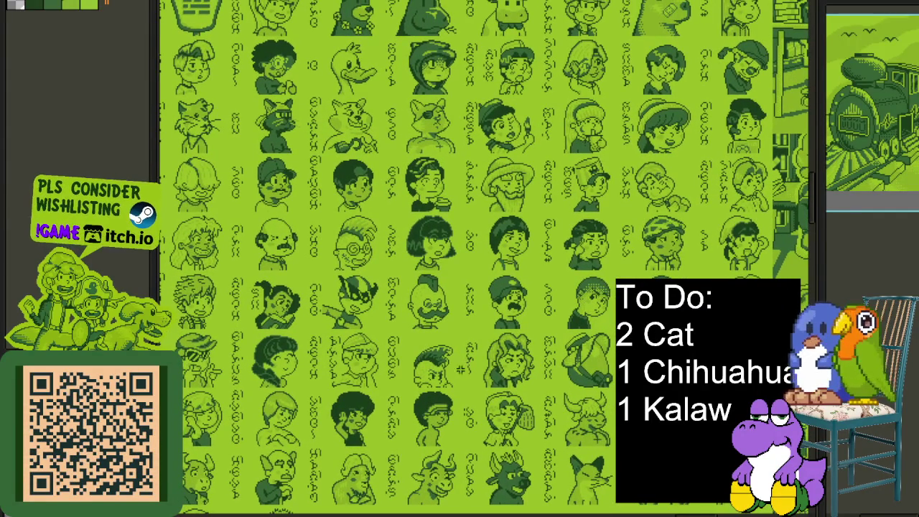
scroll(456, 370, down, 1)
scroll(467, 369, up, 1)
scroll(470, 370, down, 1)
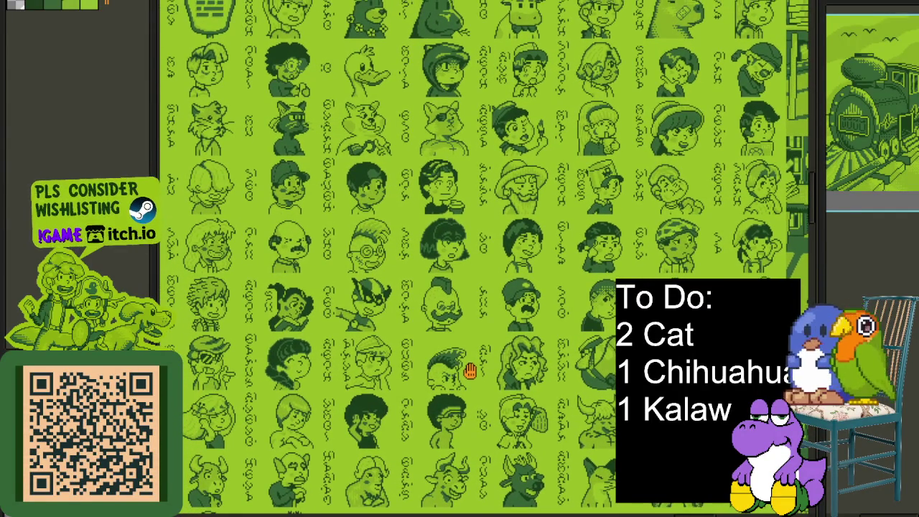
scroll(469, 373, up, 1)
scroll(469, 375, down, 1)
scroll(467, 376, up, 1)
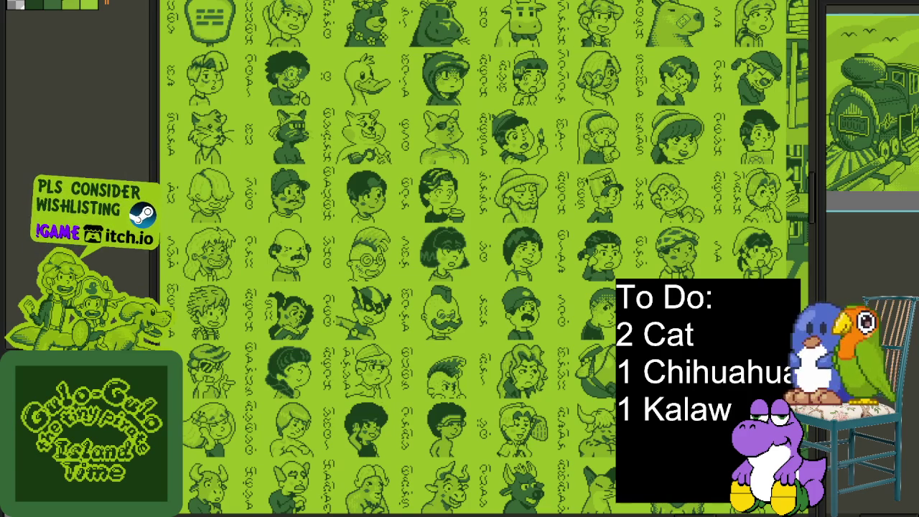
Step: Switch to Minesweeper, open the top-left corner and flag the nearby mines
click(521, 402)
click(510, 382)
right_click(500, 373)
right_click(528, 408)
click(538, 410)
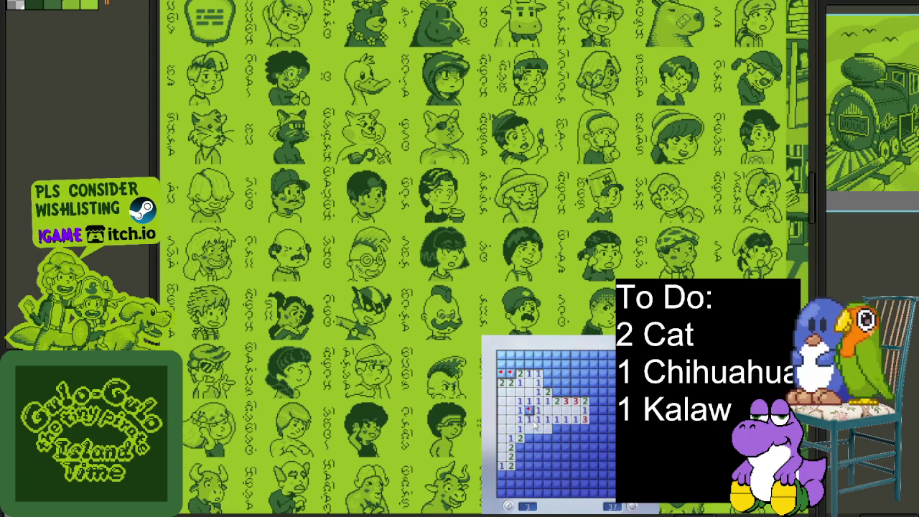
right_click(520, 448)
click(529, 447)
click(530, 466)
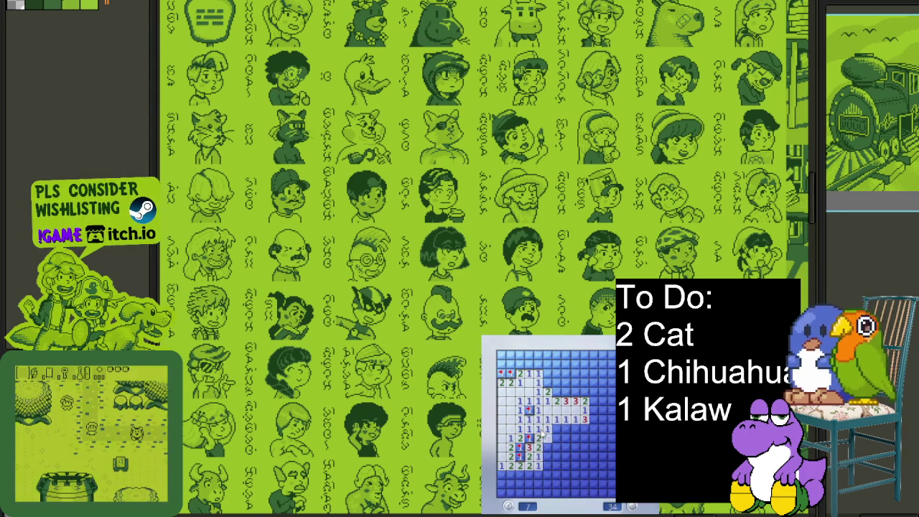
Step: Clear safe cells in the lower rows and flag three mines there
click(547, 438)
right_click(547, 447)
click(547, 456)
right_click(556, 448)
click(553, 457)
right_click(557, 428)
Step: Reveal cells further right, flagging two more mines, until a mine is hit
click(565, 438)
click(565, 447)
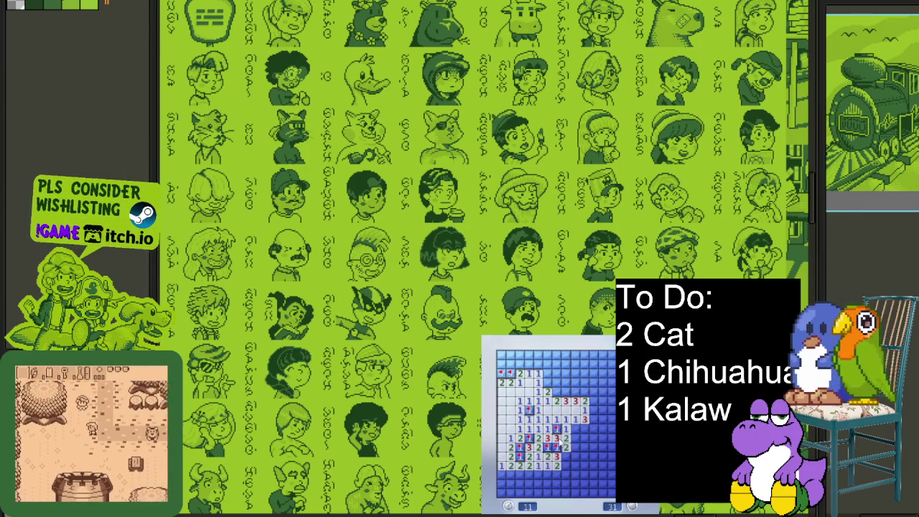
right_click(583, 437)
click(574, 446)
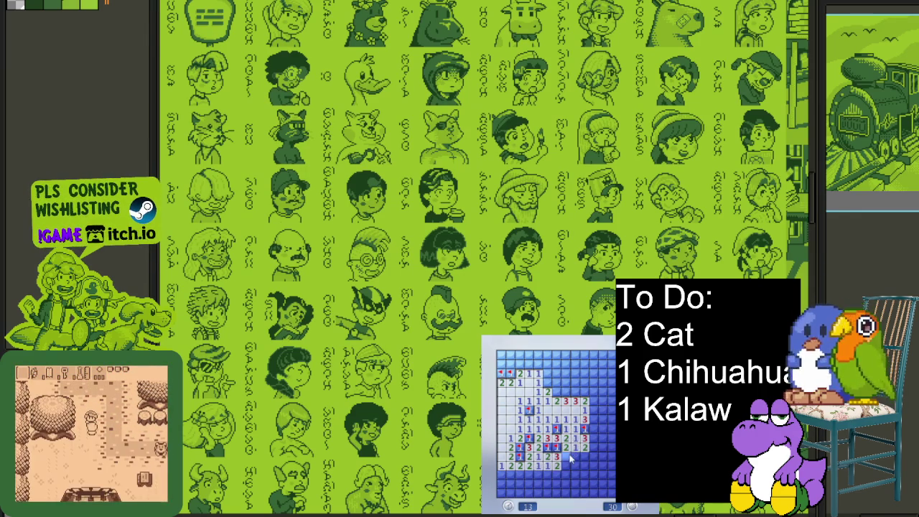
right_click(566, 457)
click(566, 465)
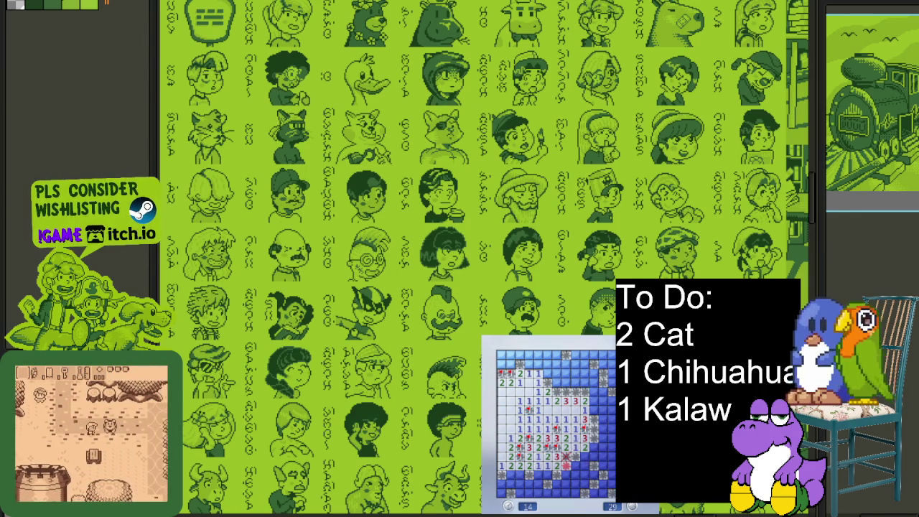
Step: Start a new game and flag three mines around the opening and bottom rows
click(553, 460)
click(610, 419)
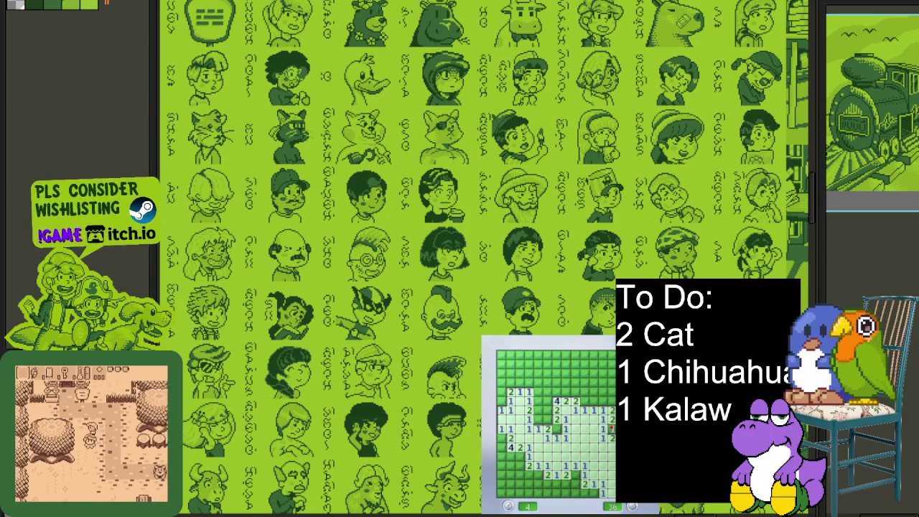
right_click(583, 399)
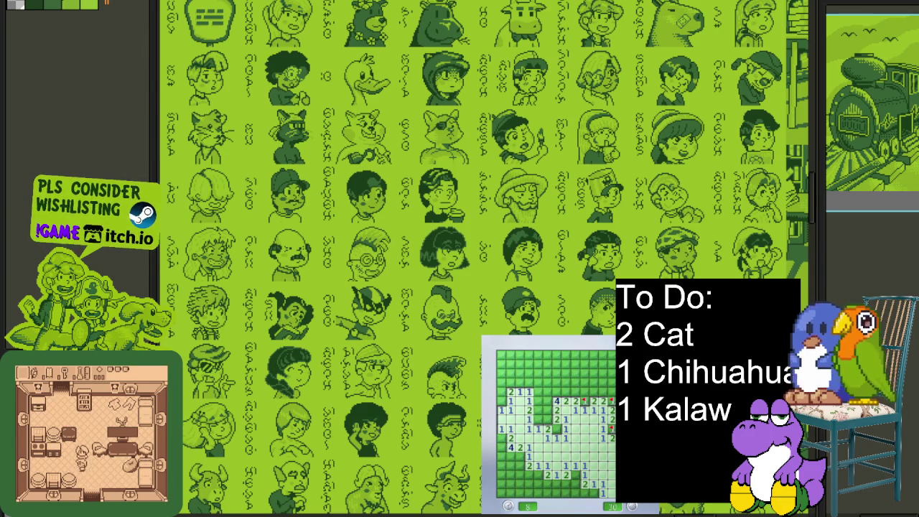
right_click(592, 493)
right_click(574, 475)
click(582, 484)
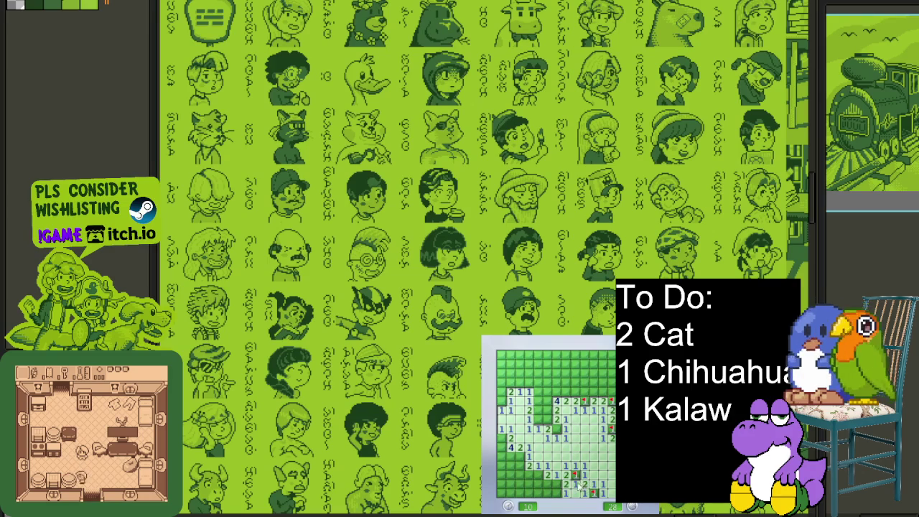
Step: Flag five mines in the bottom-left and along the left side, opening safe cells
right_click(557, 494)
right_click(541, 477)
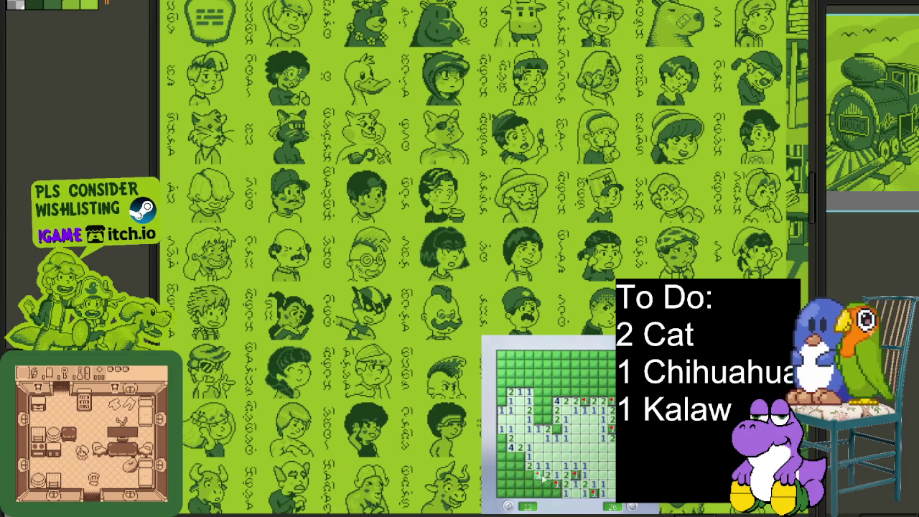
click(546, 483)
right_click(518, 465)
right_click(509, 457)
right_click(502, 475)
click(505, 484)
click(501, 466)
Step: Flag two left-column mines and one by the top row, clearing upper-left cells
right_click(502, 446)
right_click(502, 438)
click(505, 395)
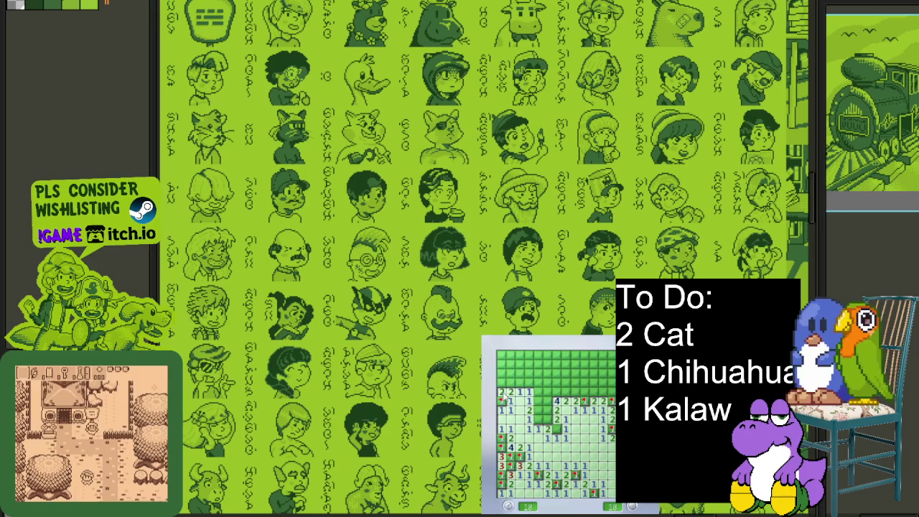
click(537, 408)
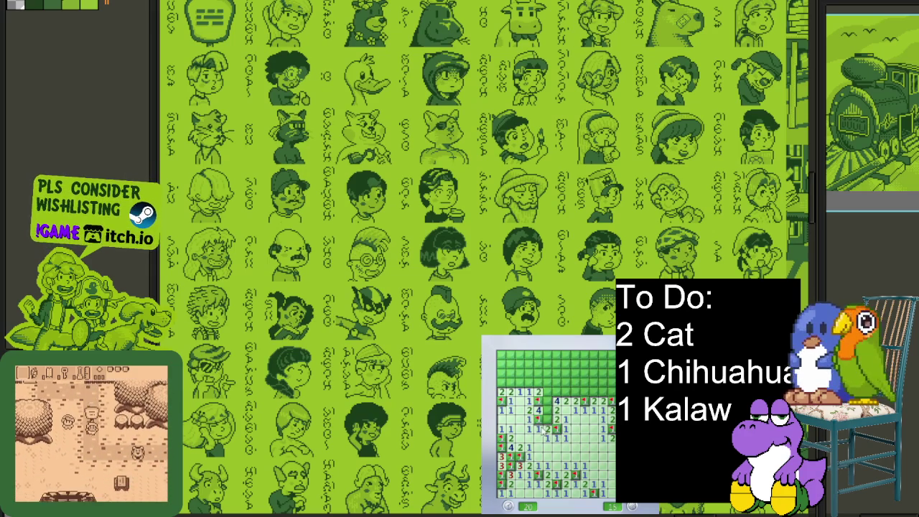
right_click(547, 402)
click(538, 384)
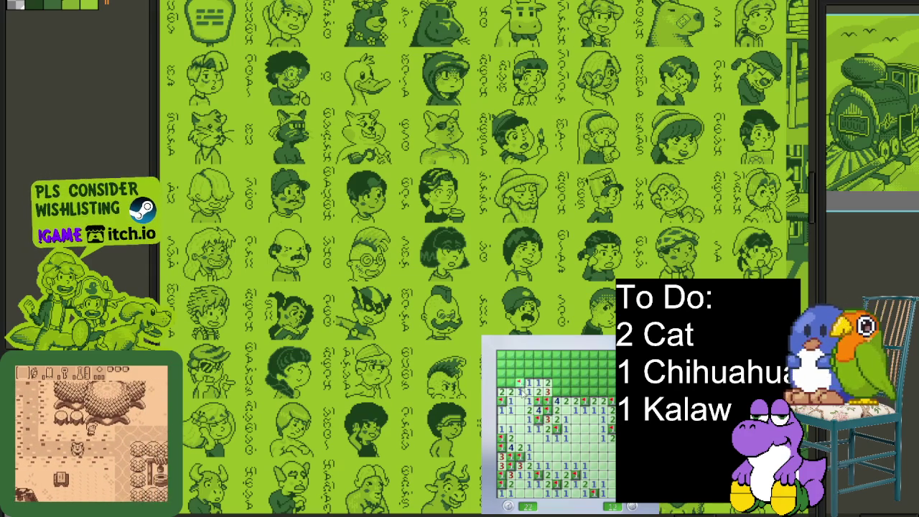
Step: Restart with F2 on a fresh board and open a first region, flagging two edge mines
key(F2)
click(579, 428)
right_click(586, 402)
right_click(576, 366)
click(599, 372)
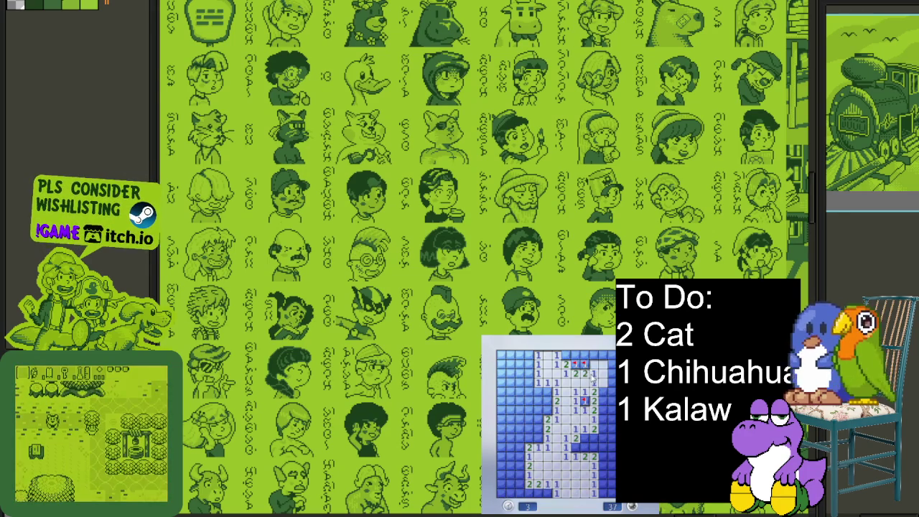
Step: Flag six mines across the top-right of the board
right_click(583, 364)
right_click(565, 355)
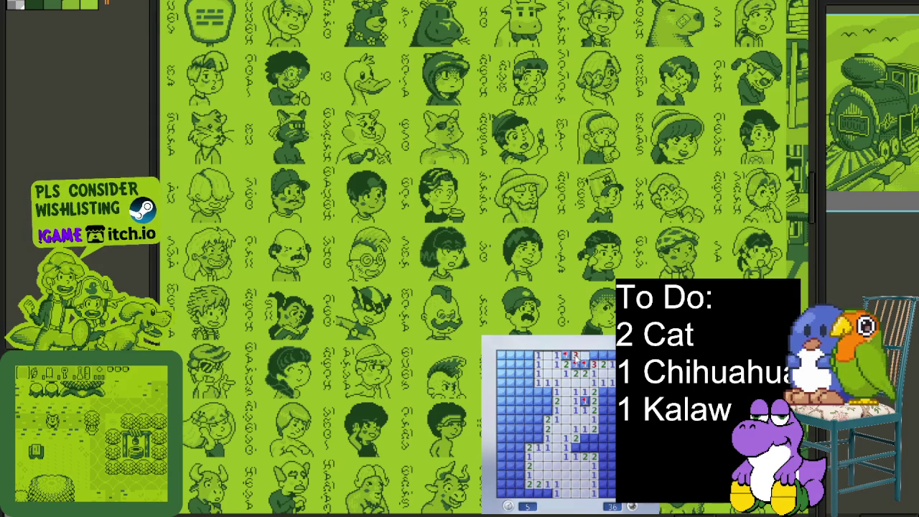
right_click(592, 355)
right_click(600, 355)
right_click(608, 355)
right_click(608, 363)
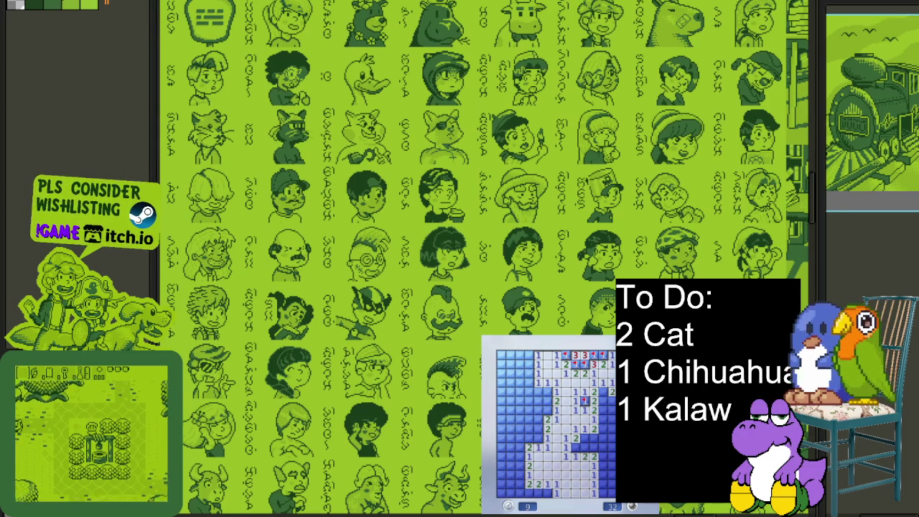
Step: Flag seven suspected mines down the right edge
right_click(603, 391)
right_click(602, 403)
right_click(608, 408)
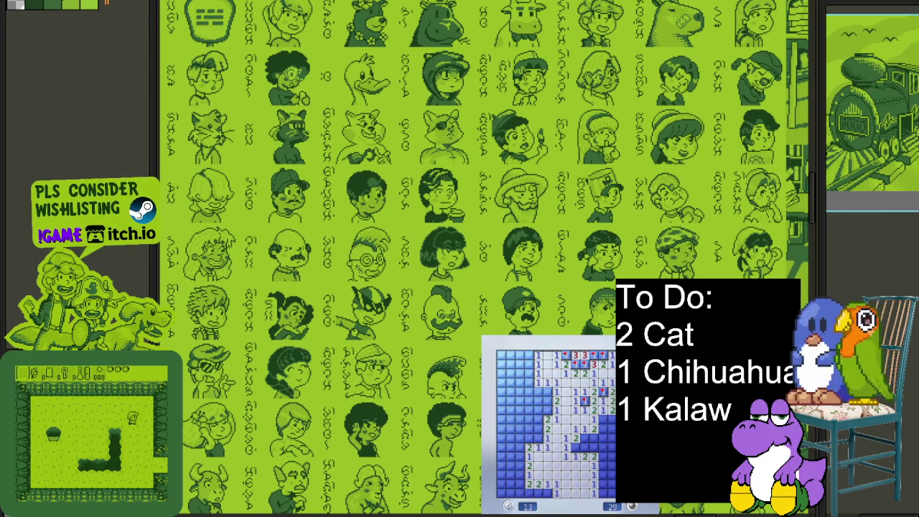
right_click(603, 419)
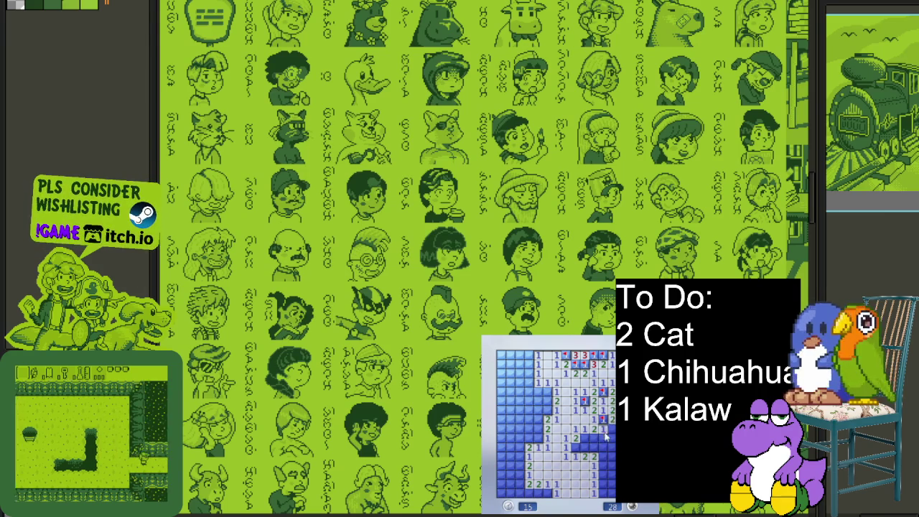
right_click(607, 428)
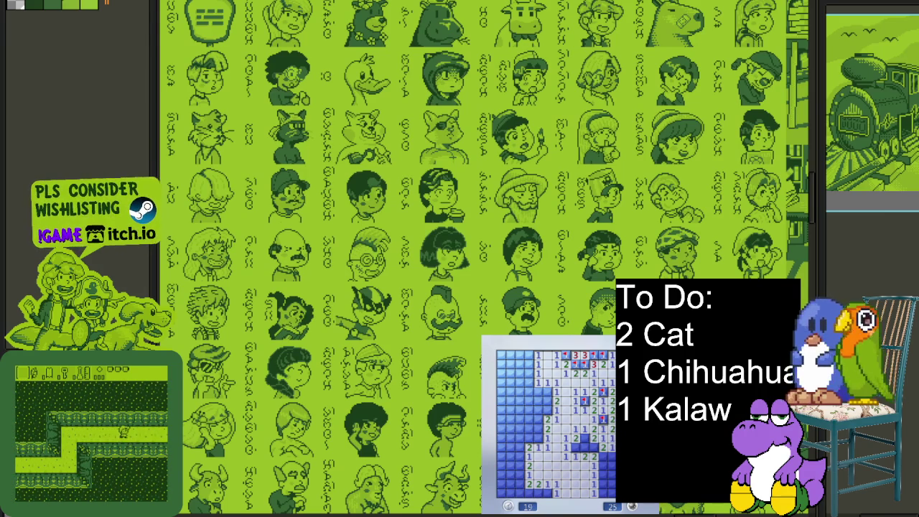
right_click(592, 446)
right_click(587, 445)
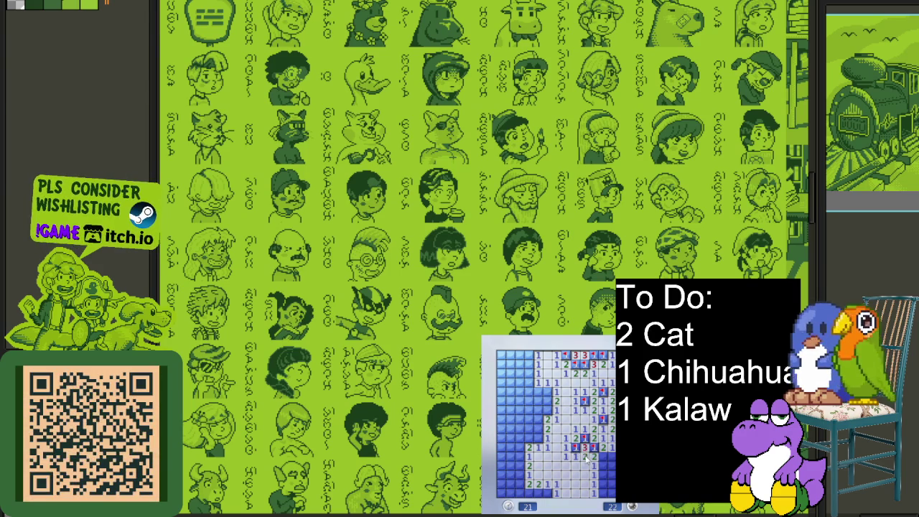
Step: Work up the lower-middle board, revealing safe cells and flagging four mines
right_click(521, 476)
click(521, 463)
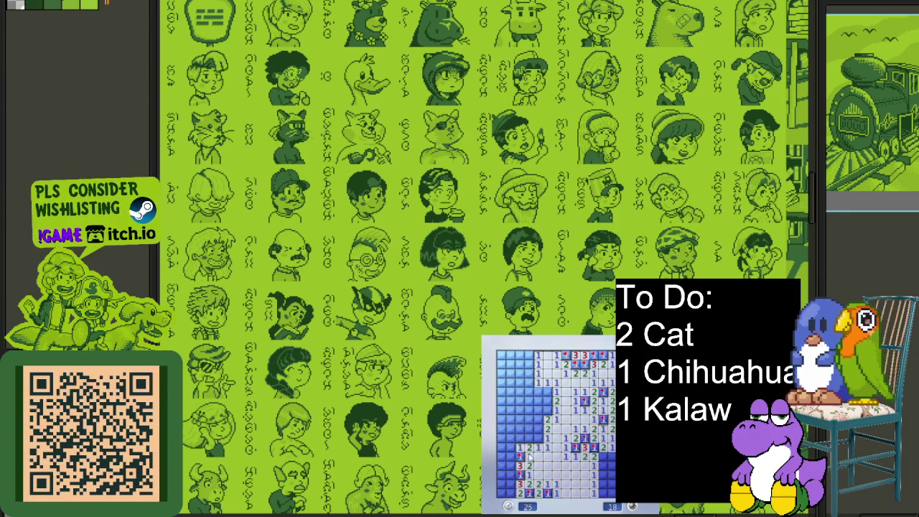
click(531, 442)
right_click(519, 453)
right_click(537, 439)
click(538, 422)
right_click(537, 429)
click(529, 409)
Step: Clear middle and left-side cells, flagging three adjacent mines
right_click(546, 409)
click(548, 394)
click(532, 377)
click(523, 381)
right_click(538, 391)
click(506, 393)
right_click(522, 404)
click(512, 397)
Step: Open cells down the left column and flag four mines there
click(511, 422)
click(510, 427)
right_click(500, 437)
right_click(500, 446)
right_click(500, 418)
right_click(510, 374)
Step: Clear the top-left and lower-left corners, flagging three more mines
right_click(502, 375)
click(529, 367)
right_click(519, 374)
click(516, 356)
click(505, 471)
right_click(506, 473)
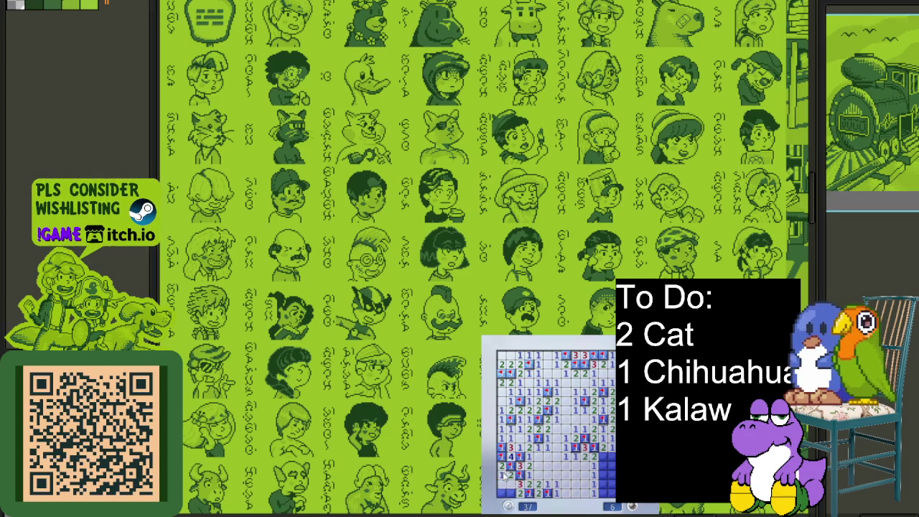
Step: Open the last right-edge cells and flag the bottom-right mines, leaving the counter at 1
click(607, 464)
click(606, 478)
right_click(605, 476)
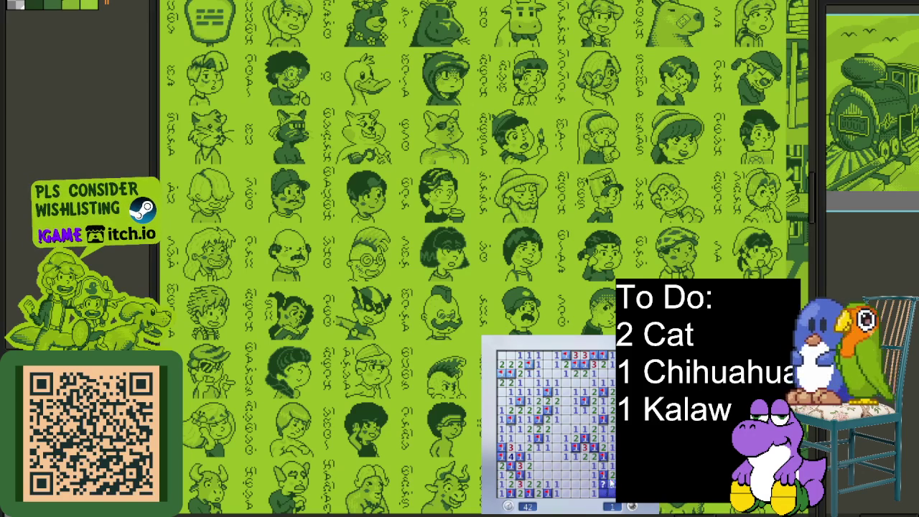
right_click(603, 484)
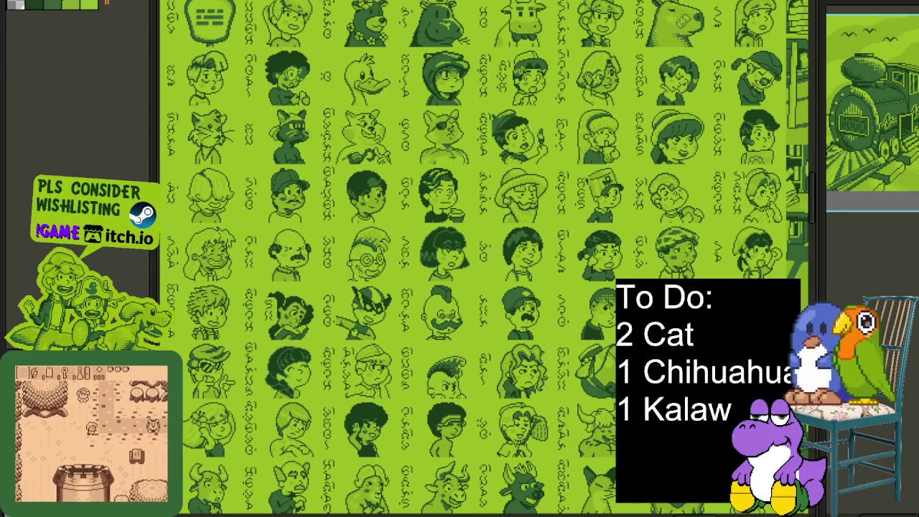
Step: Right-click on the Minesweeper board to bring the game back up
right_click(603, 406)
Step: Open a new board and flag four mines around the first opening, revealing safe cells
click(603, 406)
right_click(595, 400)
right_click(585, 417)
right_click(575, 429)
click(584, 438)
right_click(567, 446)
click(575, 456)
Step: Flag mines in the lower rows, right side and top, opening safe cells there
right_click(593, 446)
click(595, 465)
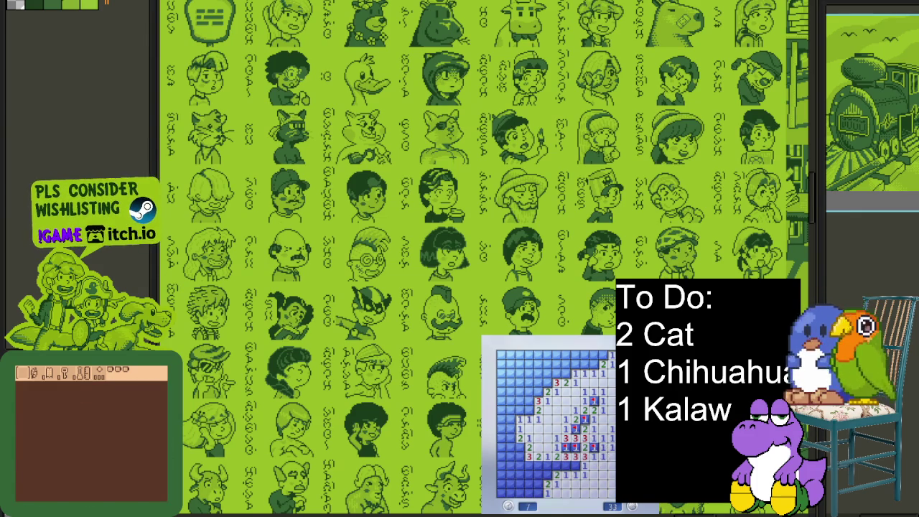
right_click(618, 431)
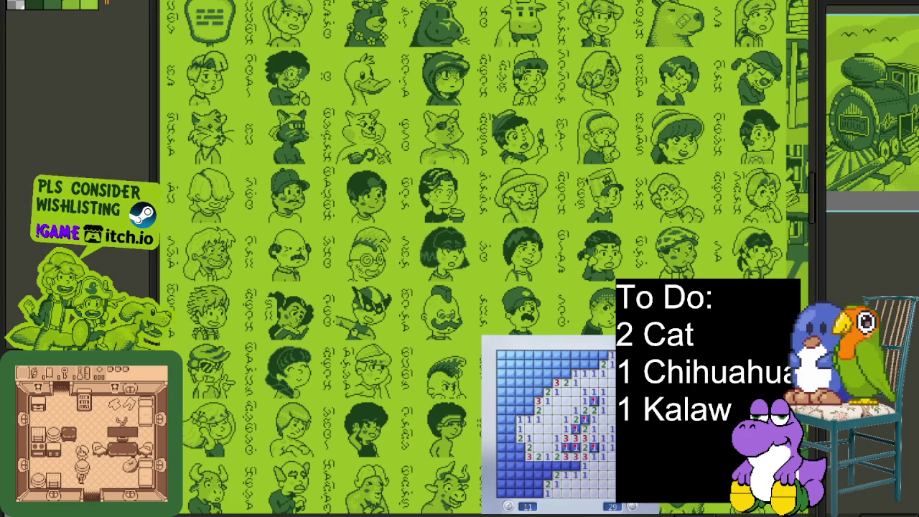
right_click(601, 371)
right_click(593, 376)
click(579, 362)
Step: Flag four mines along the diagonal edge, then reveal a cell that hits a mine
right_click(557, 373)
right_click(547, 382)
right_click(539, 389)
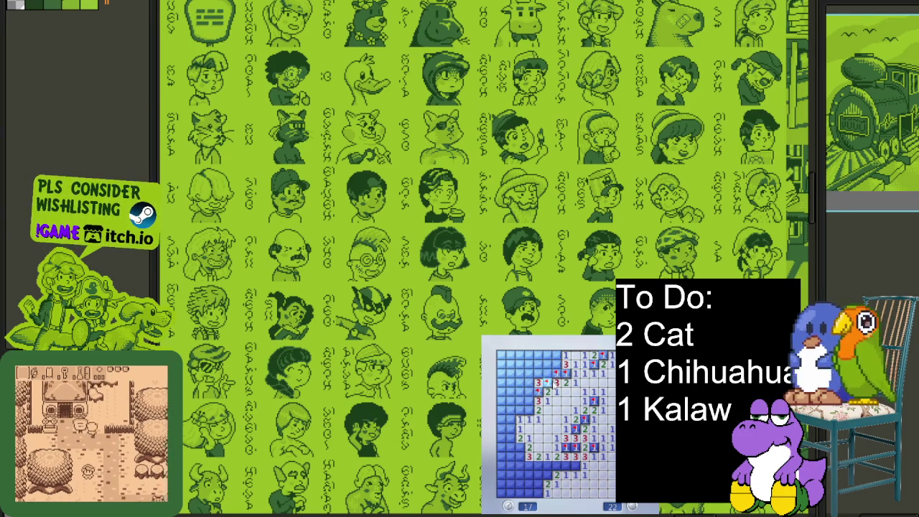
right_click(557, 364)
click(535, 393)
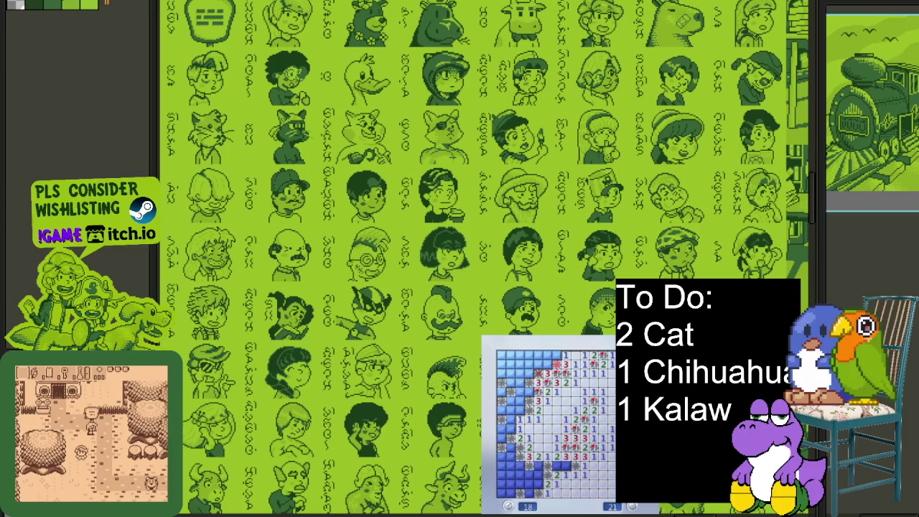
Step: Start a new game with F2, open two cells, then restart to a fresh 40-mine board
key(F2)
click(602, 446)
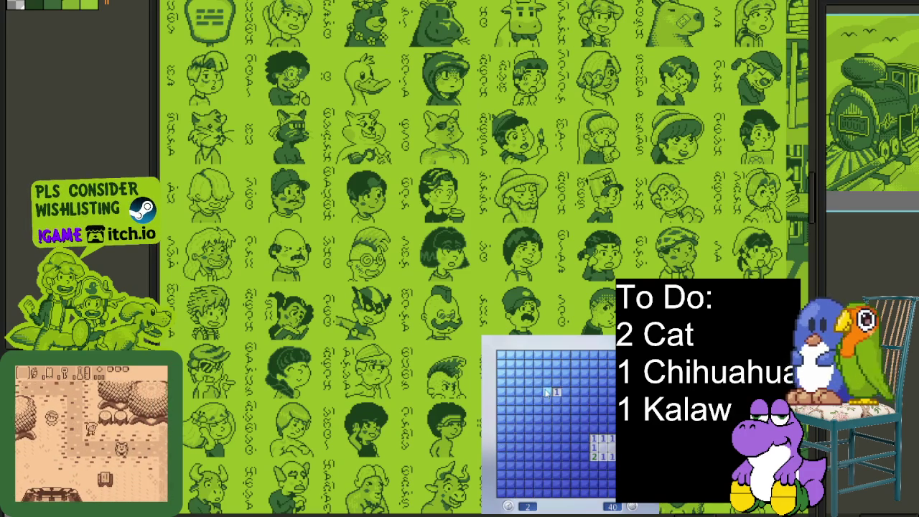
click(578, 431)
key(F2)
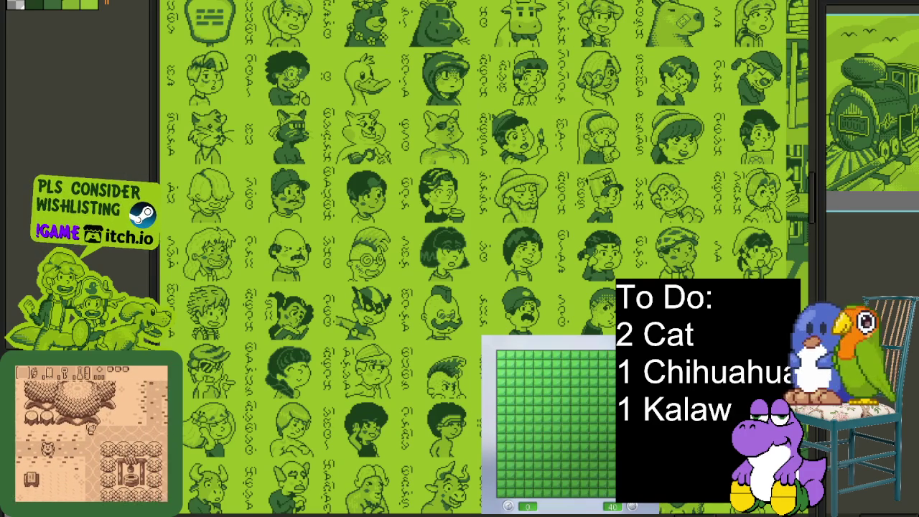
Step: Make the opening move and flag the mines bordering the first cleared area
click(607, 453)
right_click(585, 419)
click(576, 427)
right_click(584, 435)
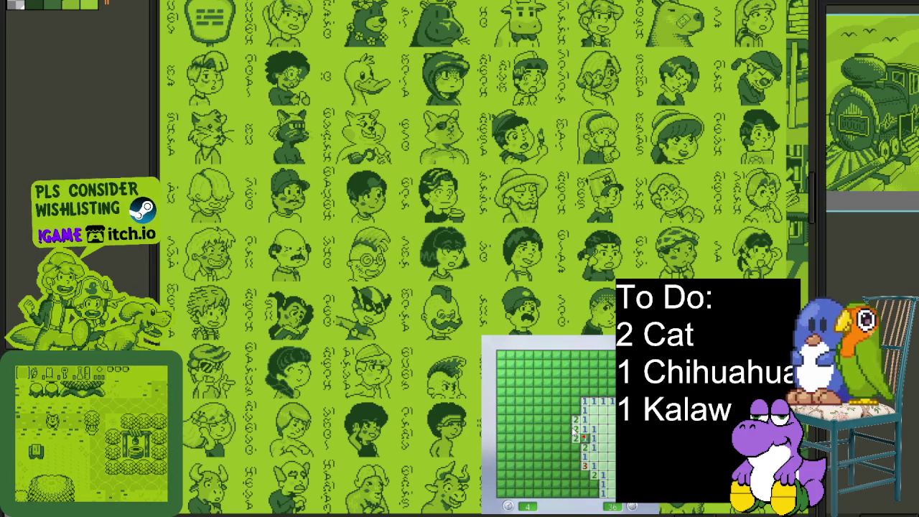
right_click(575, 409)
click(585, 391)
click(603, 389)
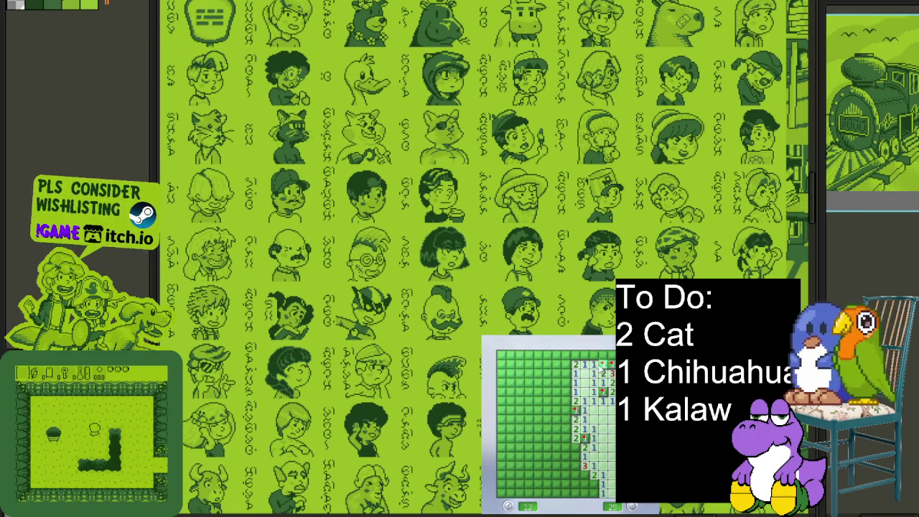
Step: Flag the top-right and two lower-right mines while revealing lower-right cells
right_click(575, 355)
click(575, 447)
click(575, 466)
right_click(575, 474)
right_click(585, 475)
Step: Clear the bottom rows until a guessed cell hits a mine, losing the round
click(584, 483)
click(593, 492)
click(576, 483)
click(571, 492)
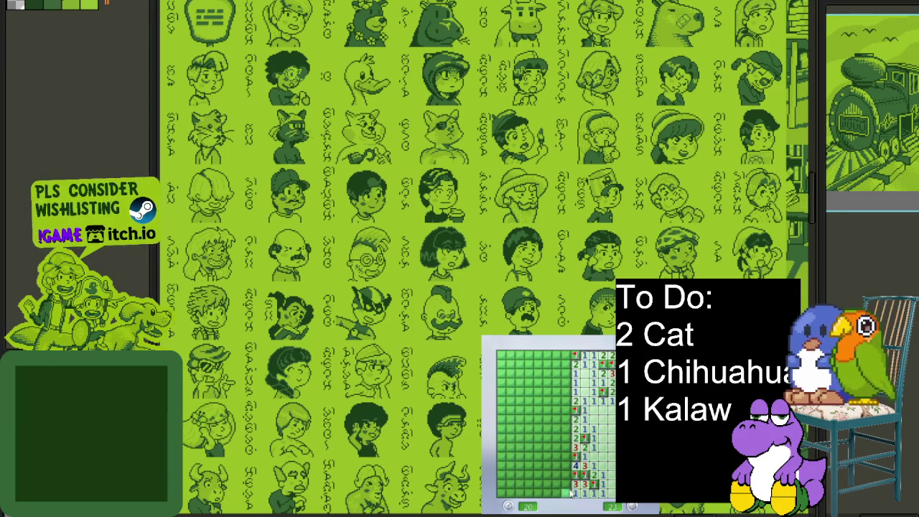
click(566, 474)
click(565, 492)
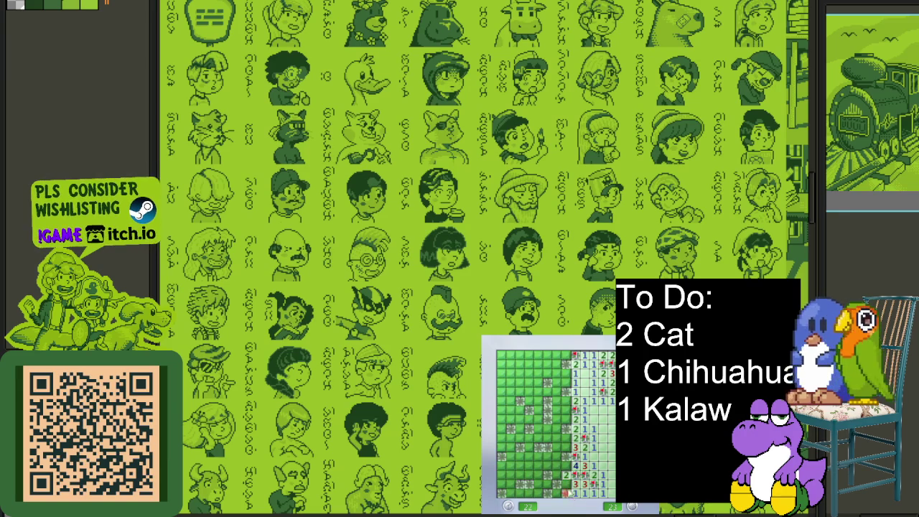
Step: Start a new game with F2, open the bottom-left region and flag two lower mines
key(F2)
click(604, 467)
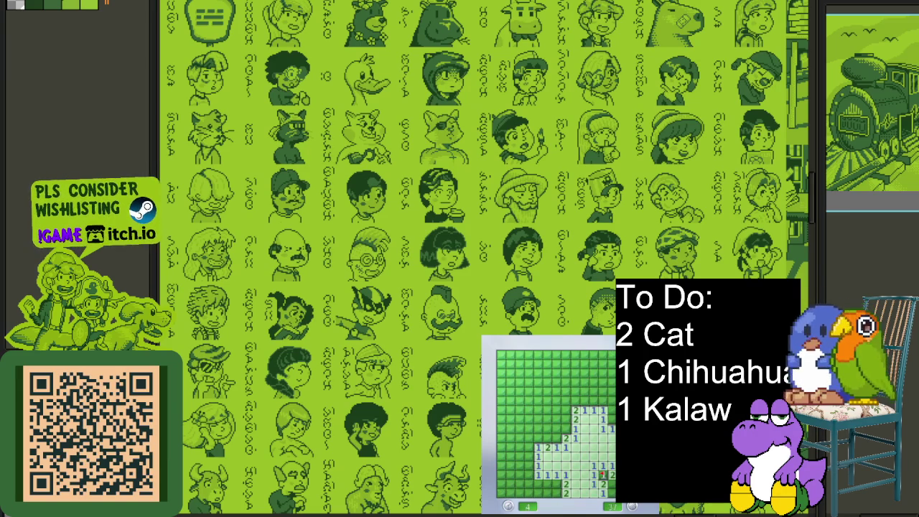
right_click(559, 486)
right_click(558, 494)
click(547, 479)
click(533, 466)
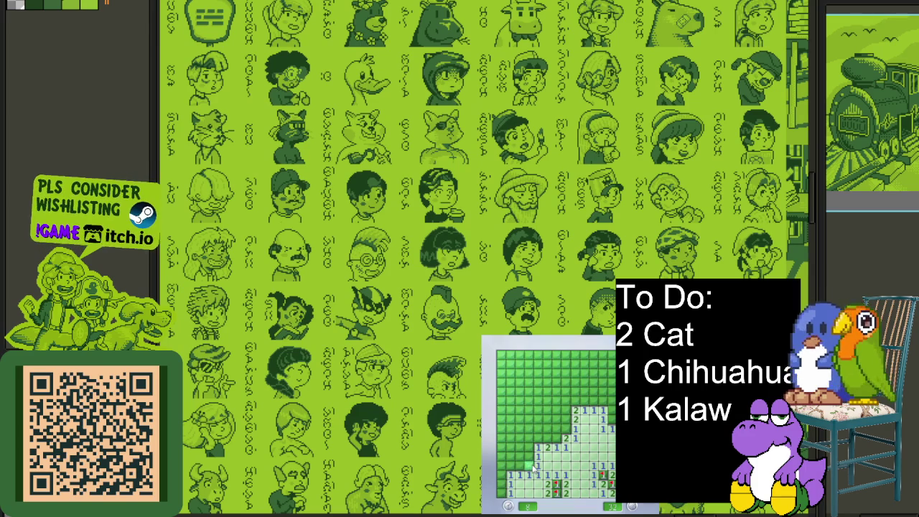
click(519, 452)
Step: Flag five mines around the bottom-left and left side, chording a number to clear neighbours
right_click(519, 447)
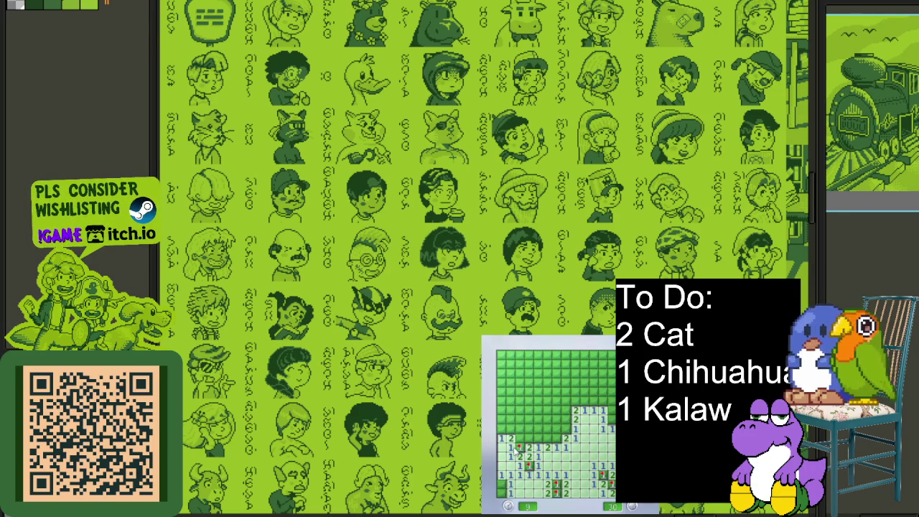
right_click(501, 484)
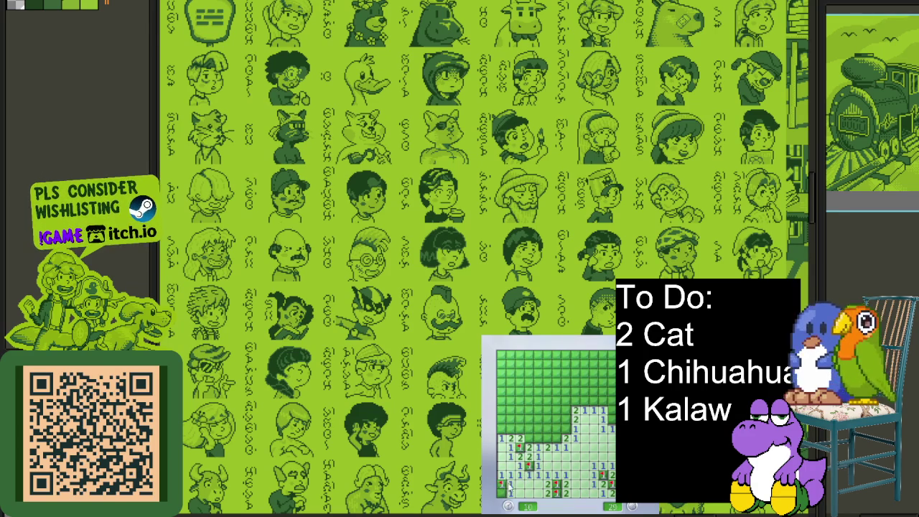
click(530, 429)
right_click(538, 437)
right_click(564, 429)
right_click(520, 409)
middle_click(528, 410)
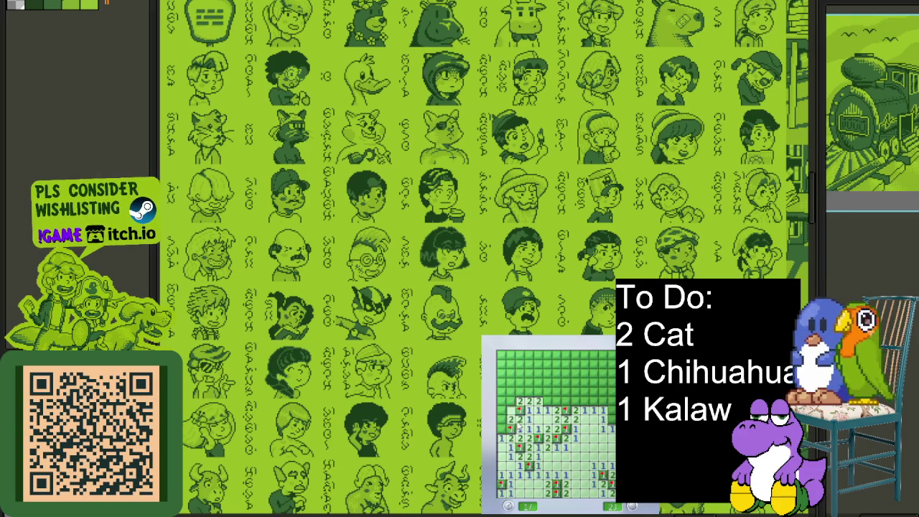
Step: Clear the upper-left and upper rows, flagging three more mines
click(515, 392)
click(515, 383)
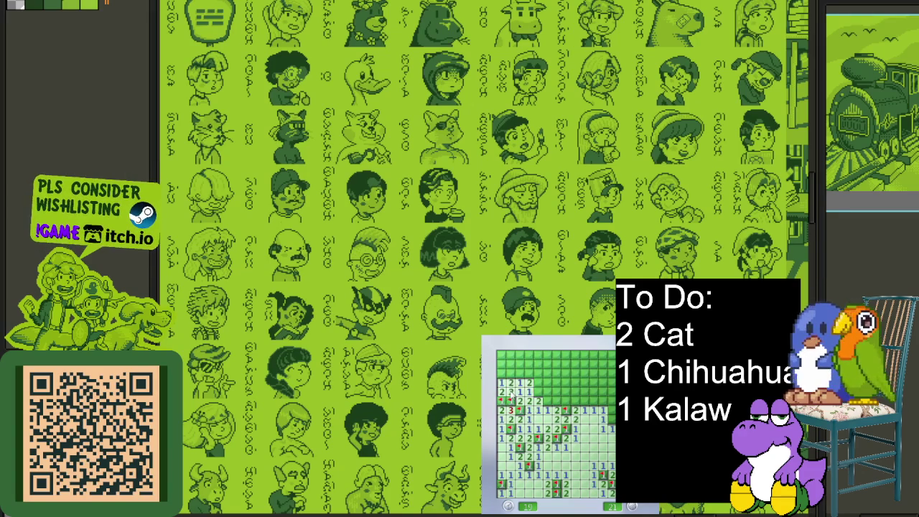
right_click(518, 373)
right_click(536, 390)
click(551, 402)
click(561, 396)
click(573, 393)
right_click(553, 384)
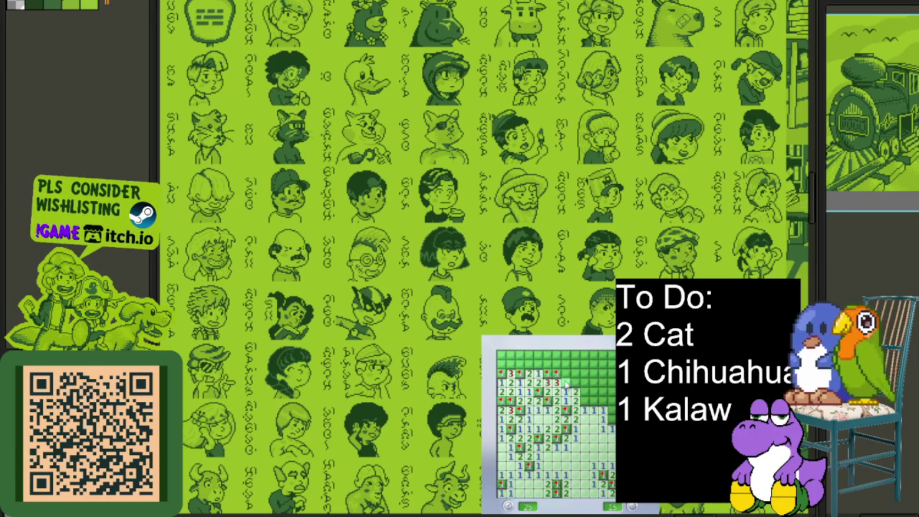
Step: Reveal the top rows and right edge and flag a right-edge mine, leaving the counter at 8
click(538, 372)
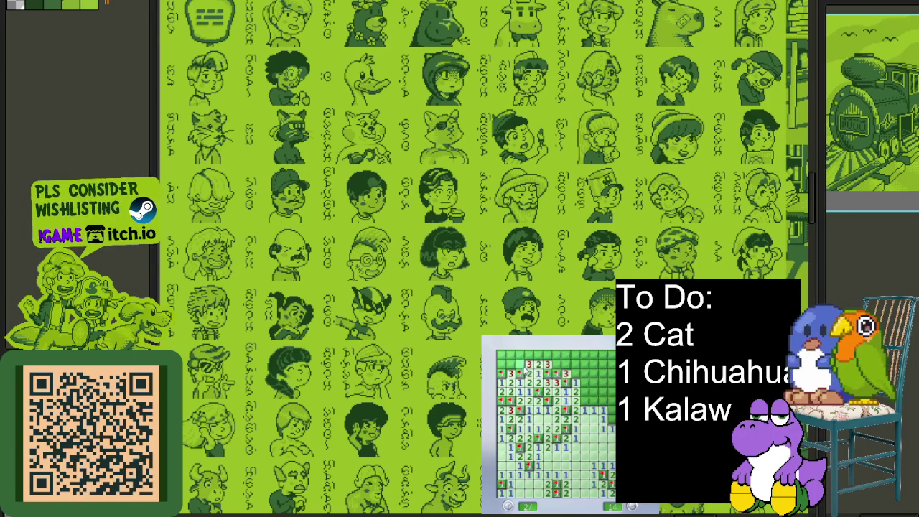
click(516, 363)
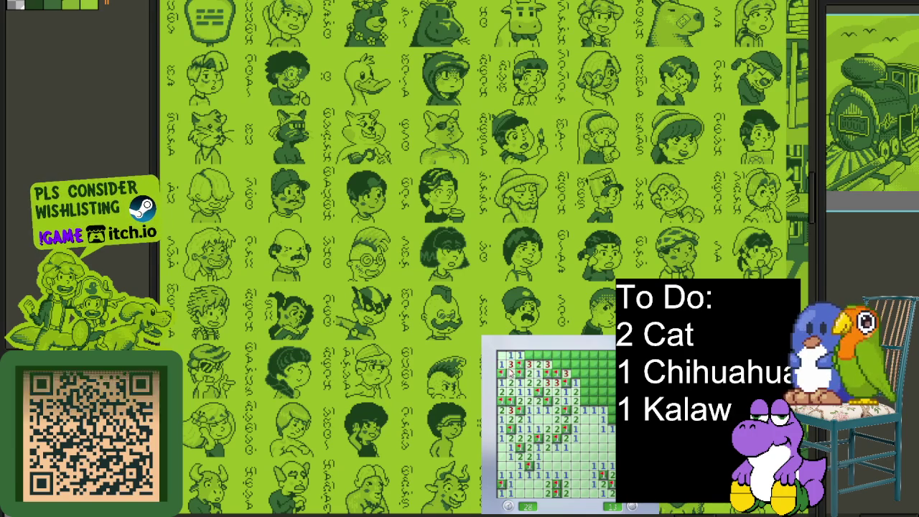
click(554, 359)
click(576, 388)
click(578, 380)
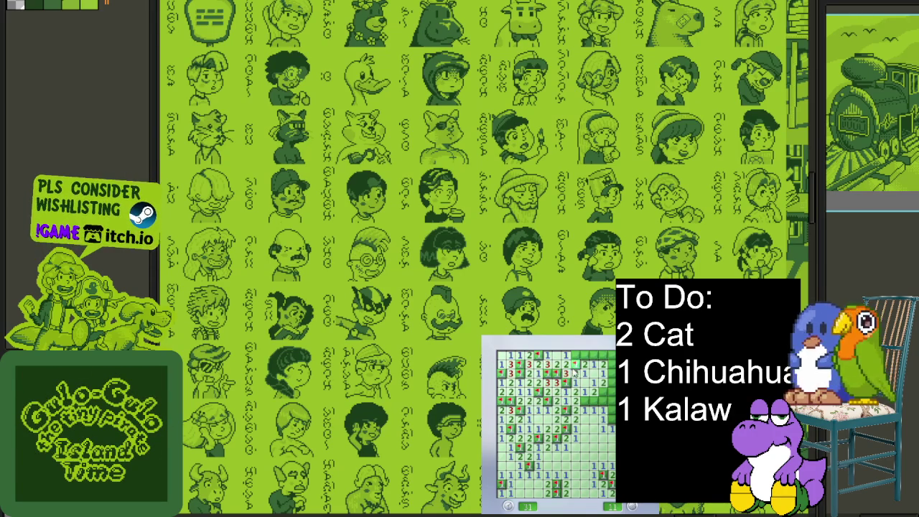
click(594, 358)
click(611, 360)
click(603, 391)
right_click(612, 390)
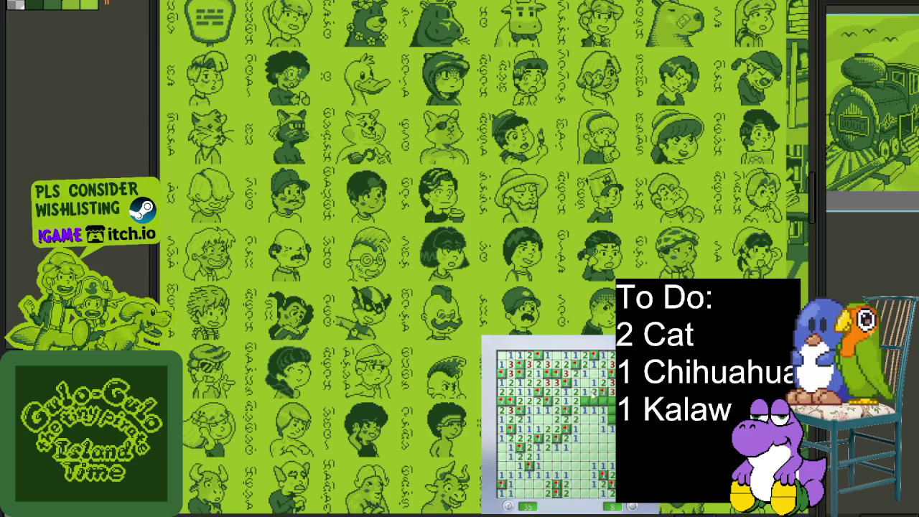